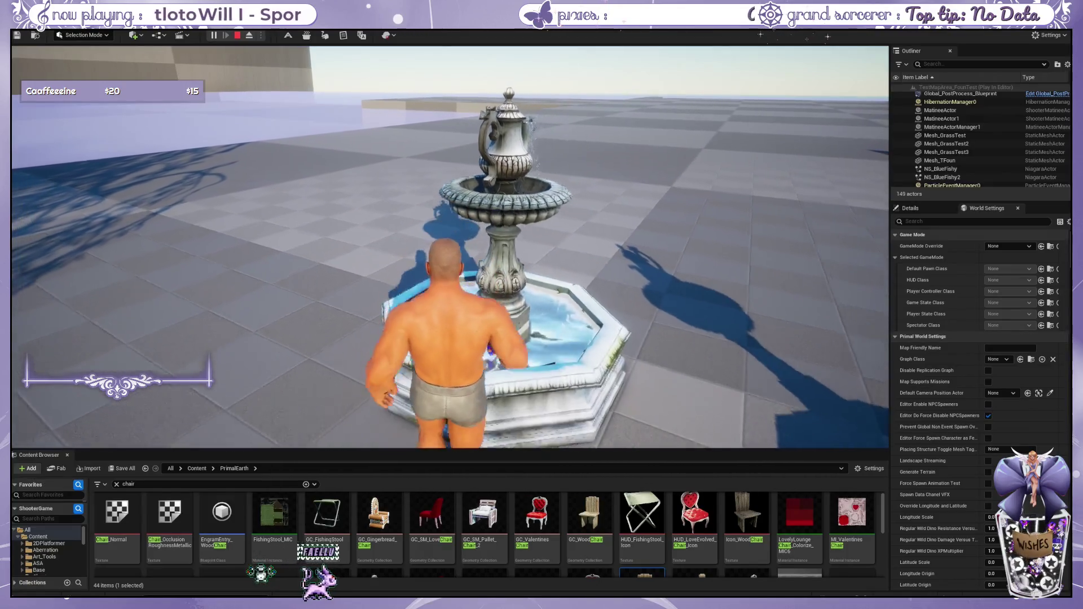
Walk the character in and out of the fountain basin, ending right at its edge.
{"action": "key", "text": "w"}
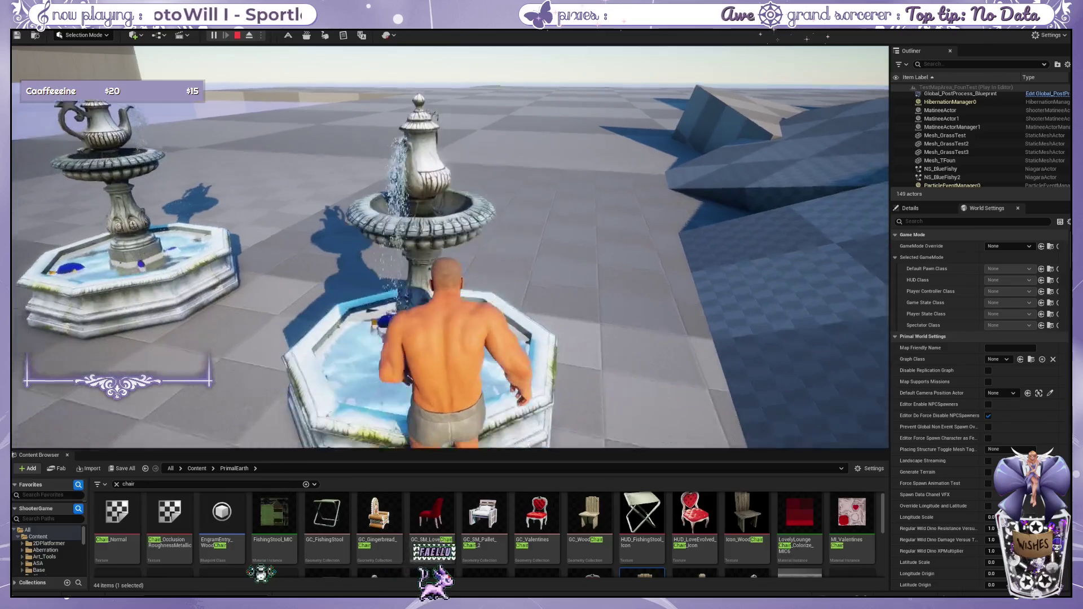
{"action": "key", "text": "s"}
{"action": "key", "text": "w"}
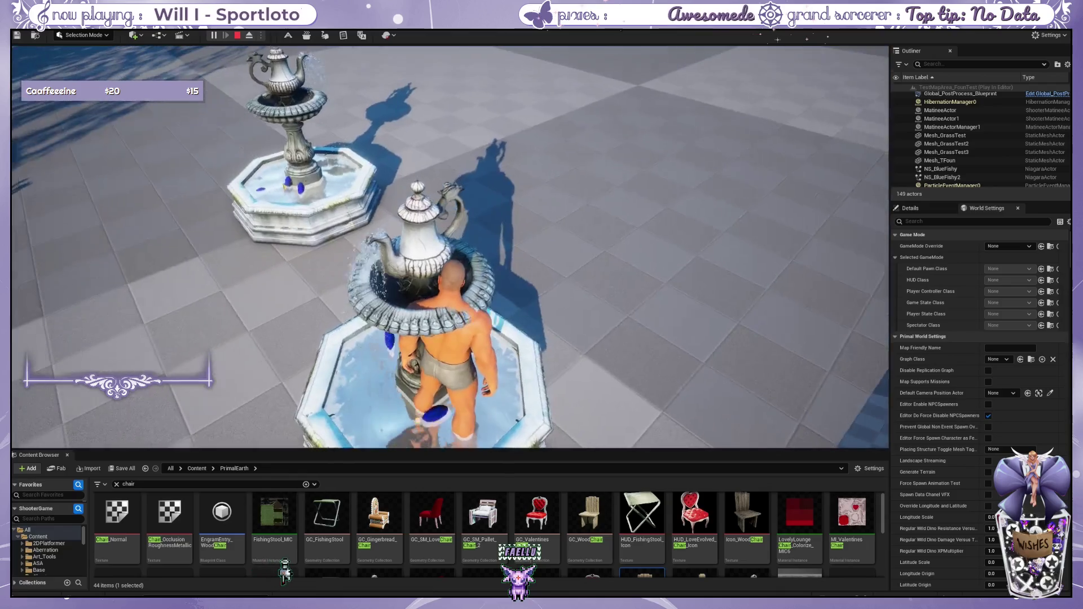
{"action": "key", "text": "s"}
{"action": "key", "text": "s"}
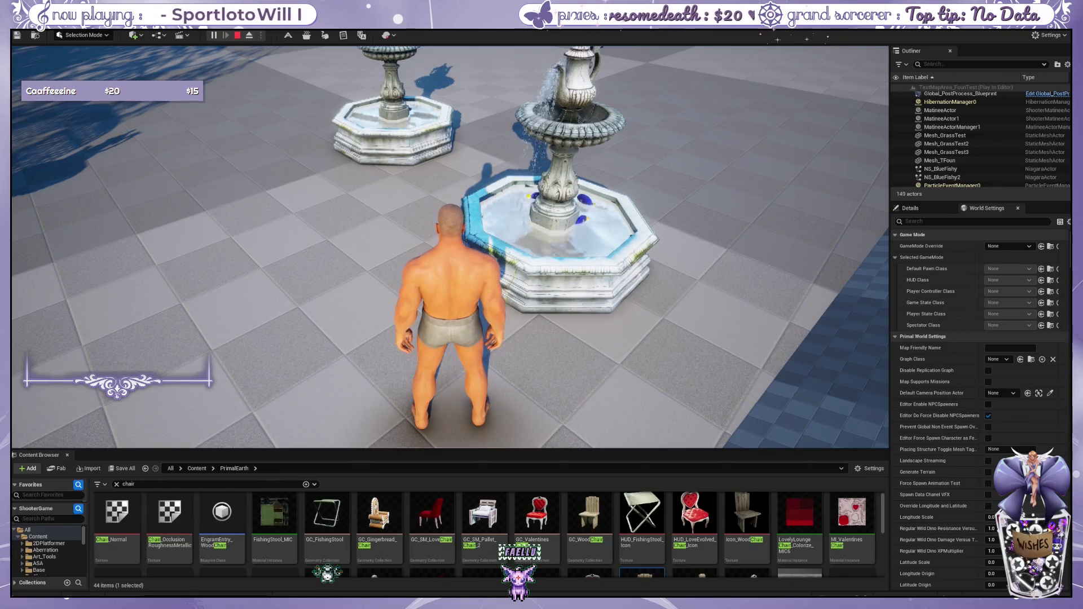
{"action": "key", "text": "w"}
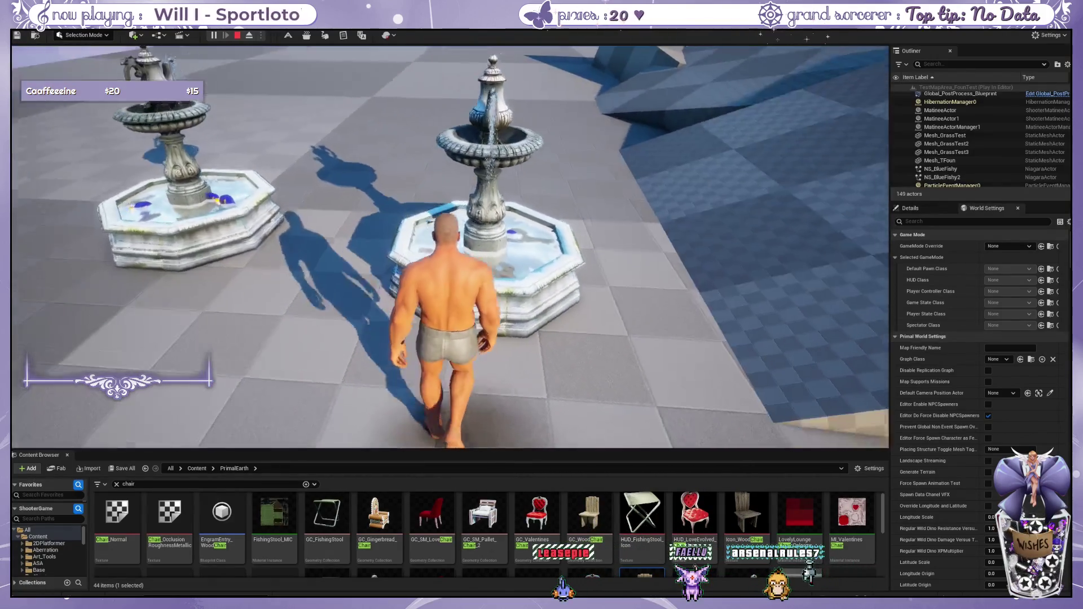
Rotate the Wood Chair's fountain skin several steps with the Rotate Skin degree buttons.
{"action": "key", "text": "e"}
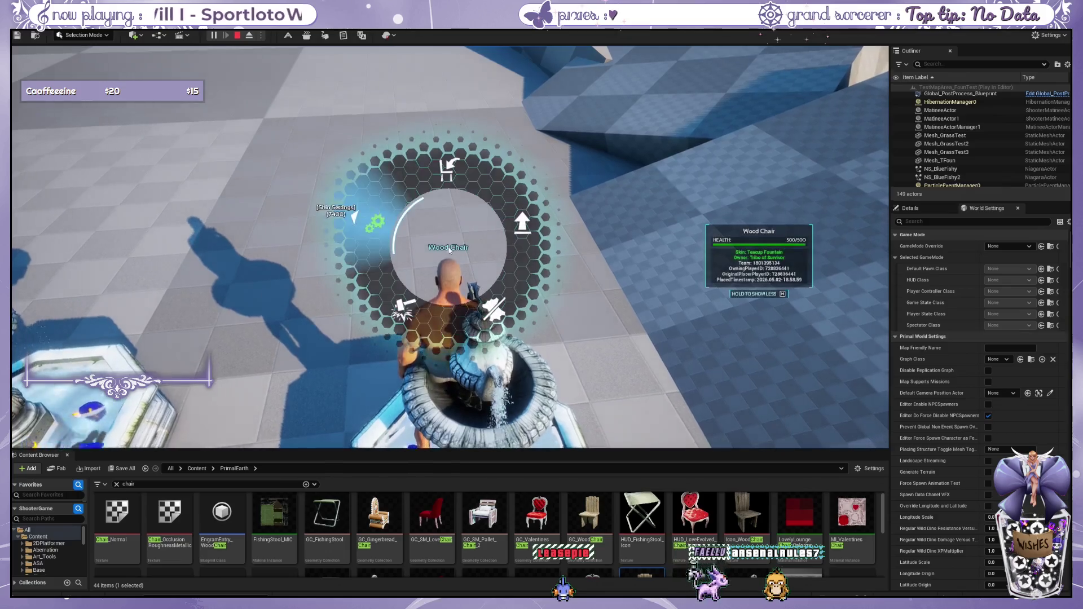
{"action": "left_click", "coordinate": [521, 222]}
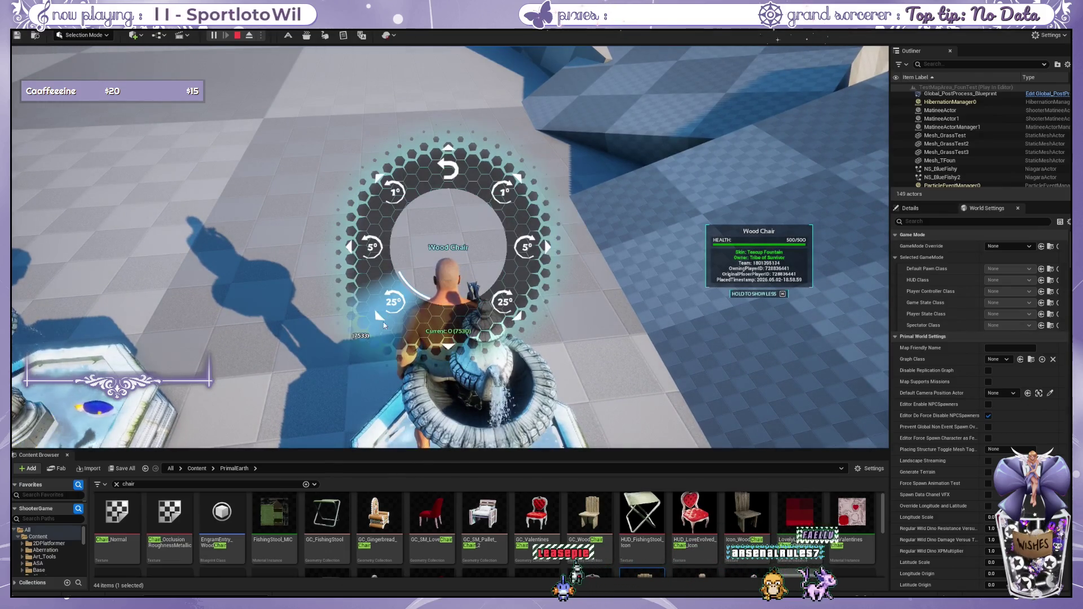
{"action": "left_click", "coordinate": [394, 305]}
{"action": "left_click", "coordinate": [394, 305]}
{"action": "left_click", "coordinate": [393, 314]}
{"action": "left_click", "coordinate": [373, 307]}
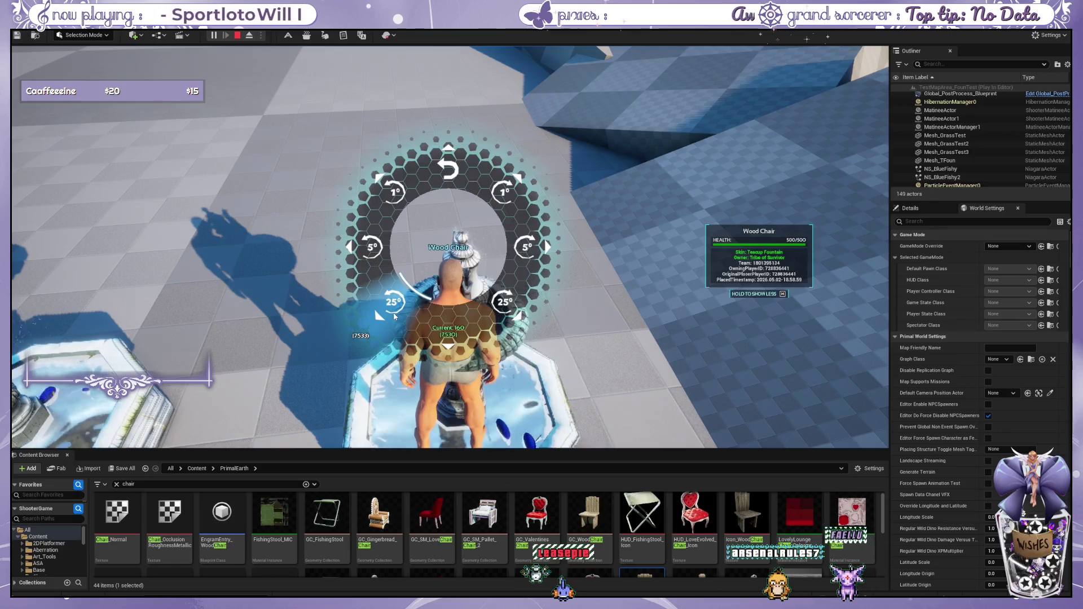
{"action": "left_click", "coordinate": [374, 307]}
Switch the Small Decor Box to the teacup fountain variant and rotate it in 25° steps.
{"action": "key", "text": "w"}
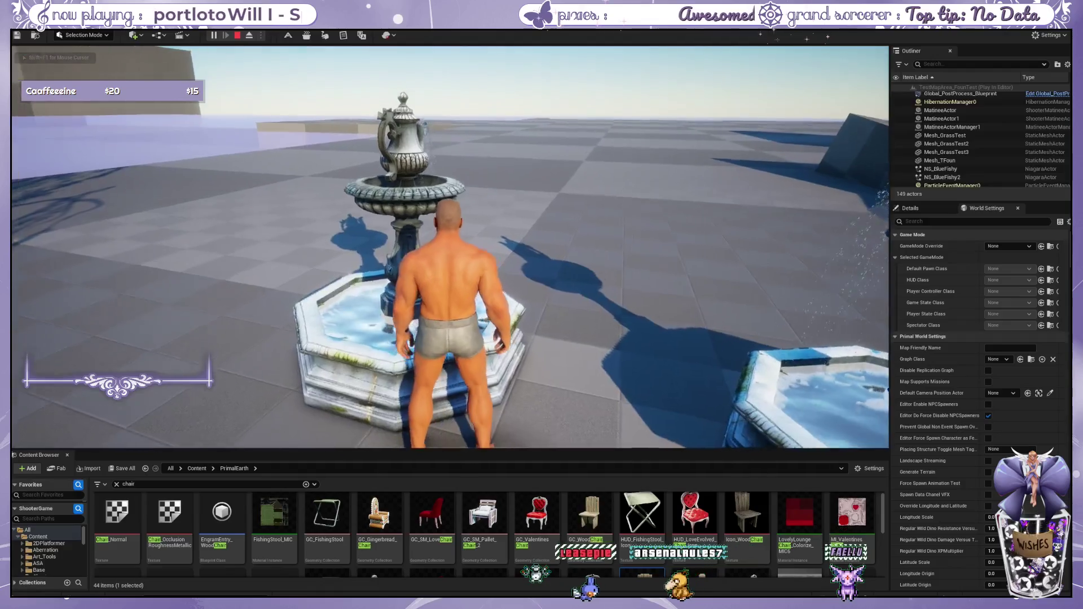
{"action": "key", "text": "e"}
{"action": "left_click", "coordinate": [434, 235]}
{"action": "left_click", "coordinate": [404, 321]}
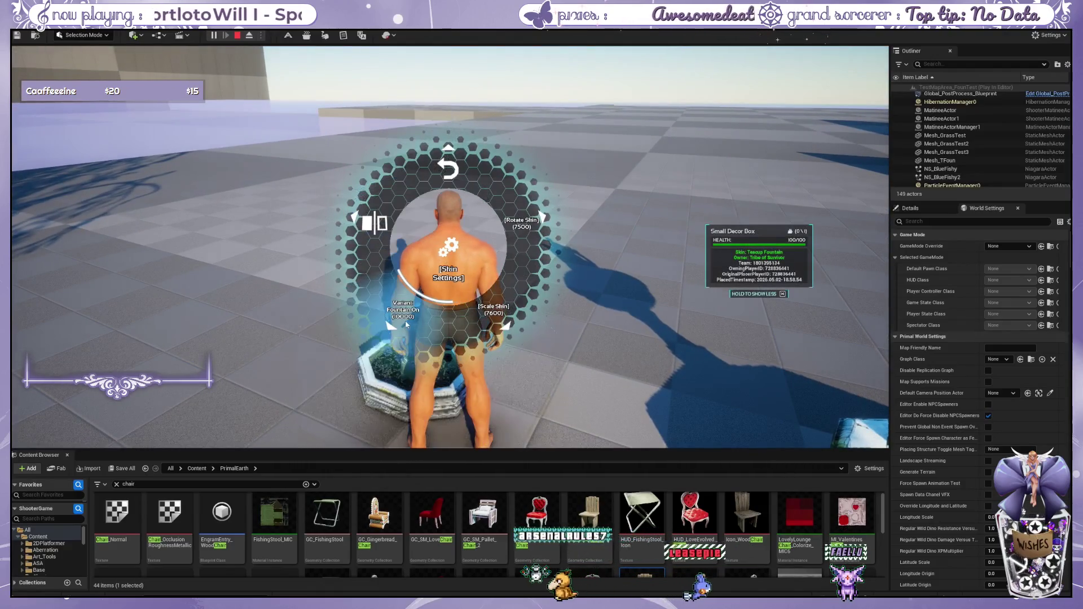
{"action": "left_click", "coordinate": [406, 299]}
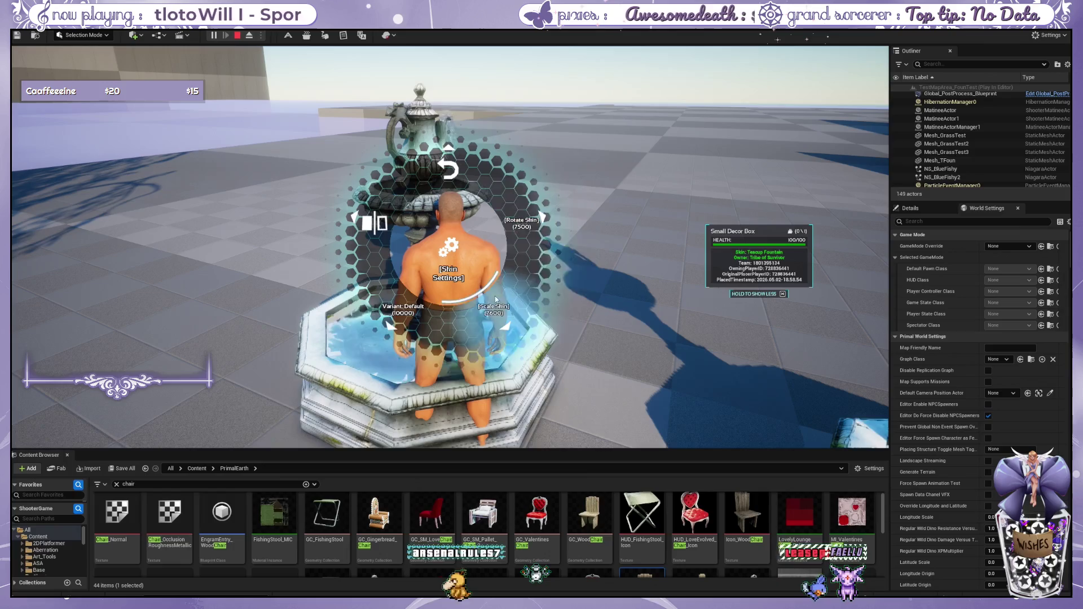
{"action": "left_click", "coordinate": [533, 235]}
{"action": "left_click", "coordinate": [488, 309]}
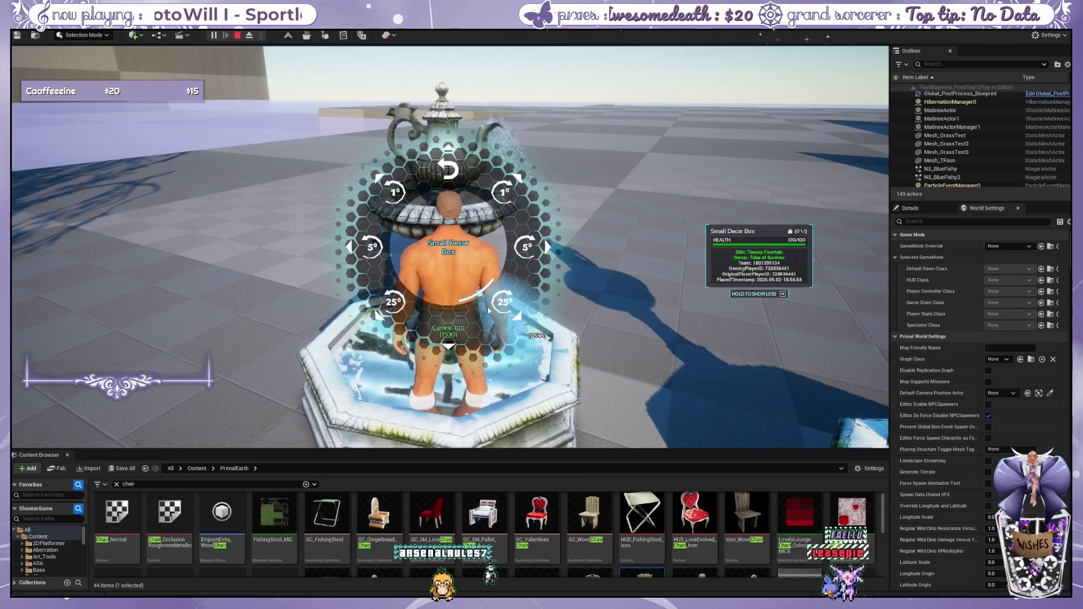
{"action": "left_click", "coordinate": [488, 310]}
{"action": "left_click", "coordinate": [398, 297]}
{"action": "key", "text": "e"}
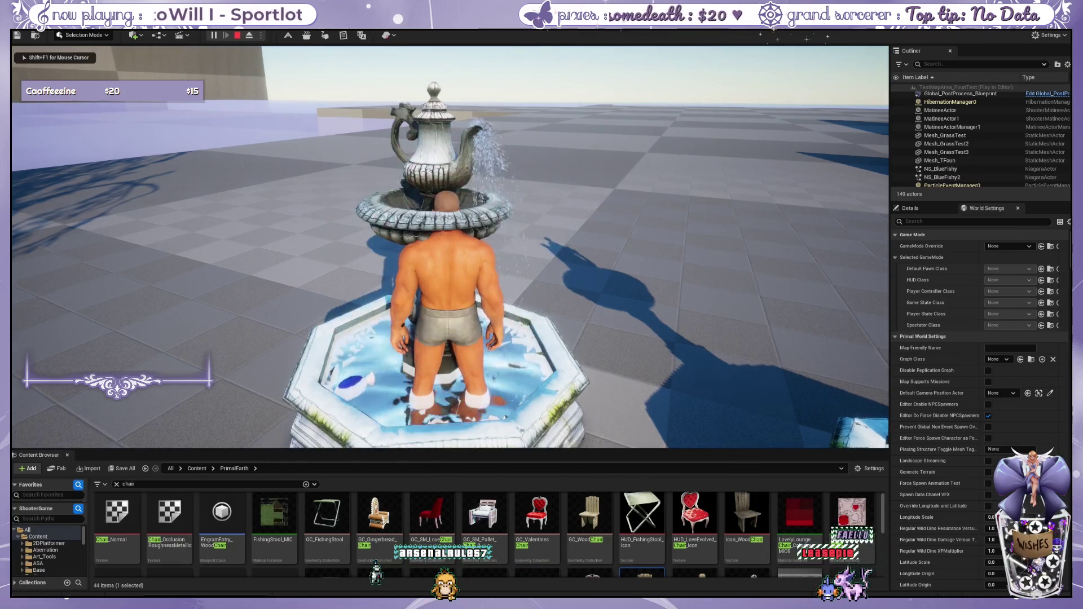
Walk into the teapot fountain, sit in its chair, then stand and back away to view both fountains.
{"action": "key", "text": "w"}
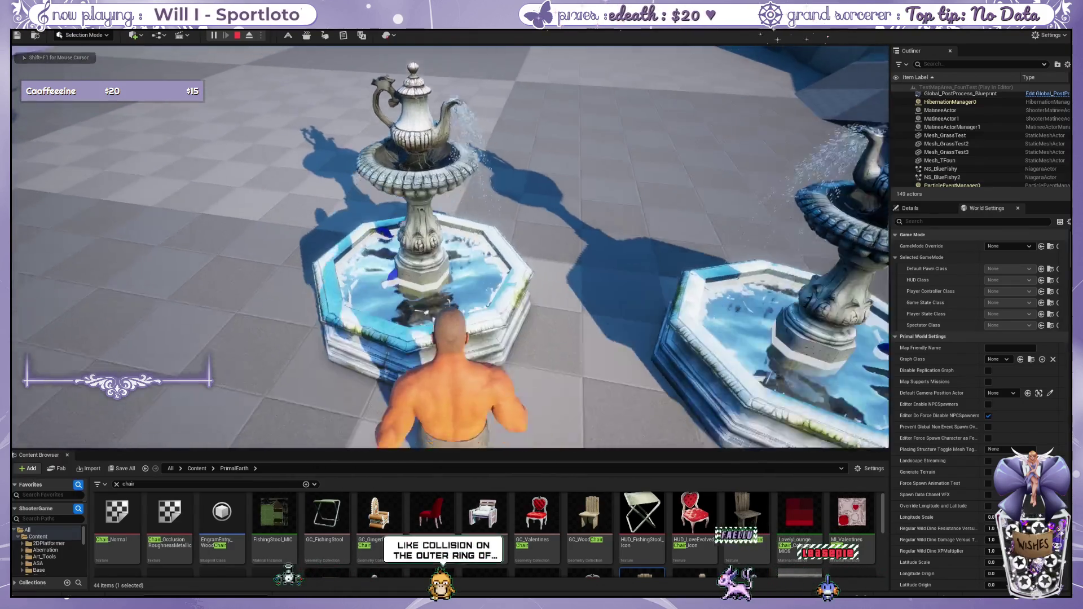
{"action": "key", "text": "w"}
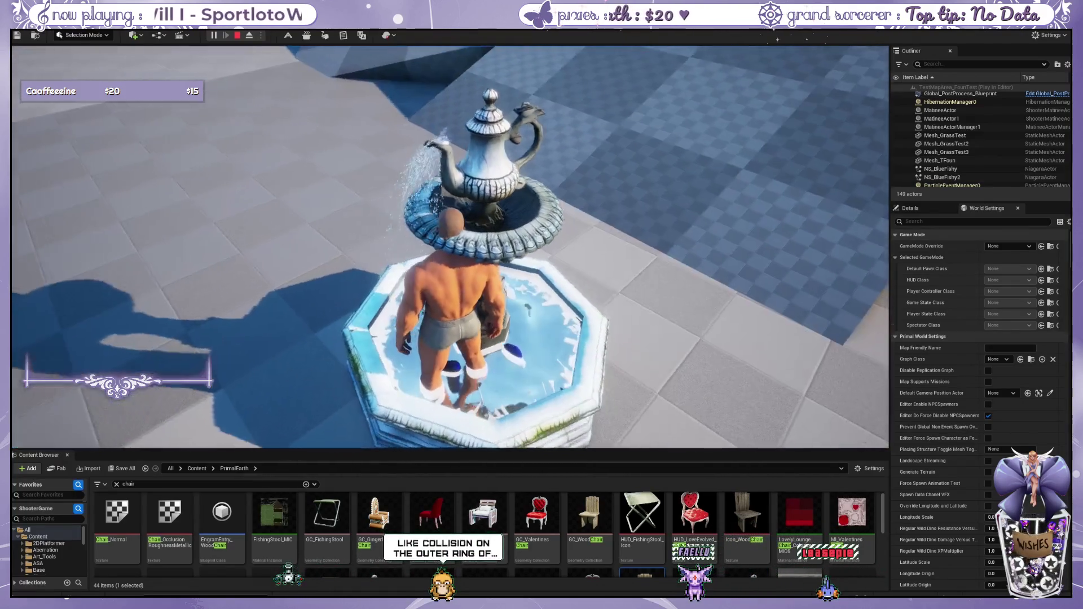
{"action": "key", "text": "s"}
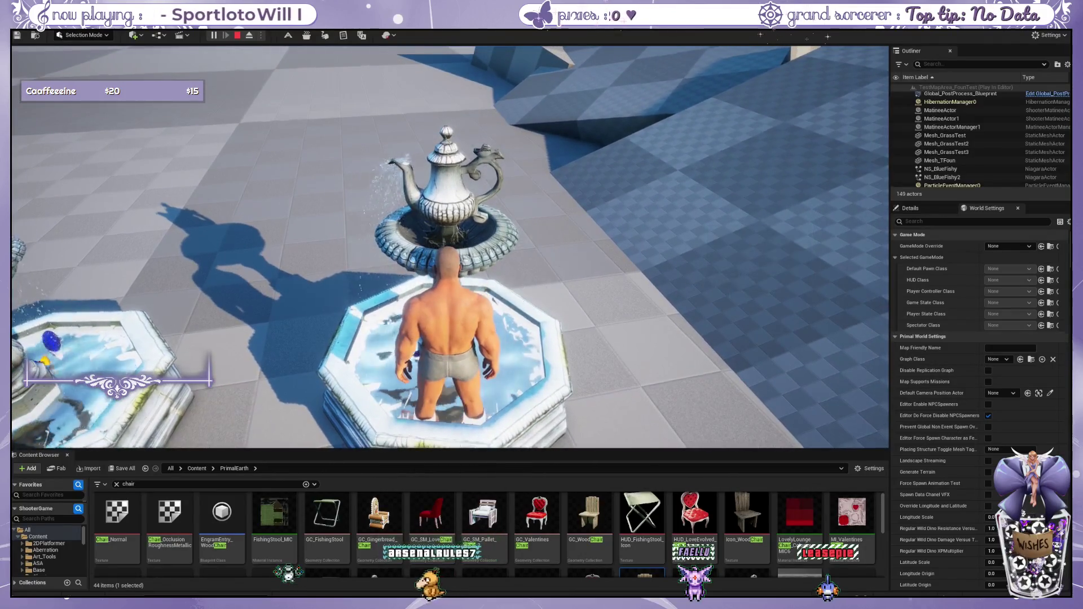
{"action": "key", "text": "w"}
{"action": "key", "text": "w"}
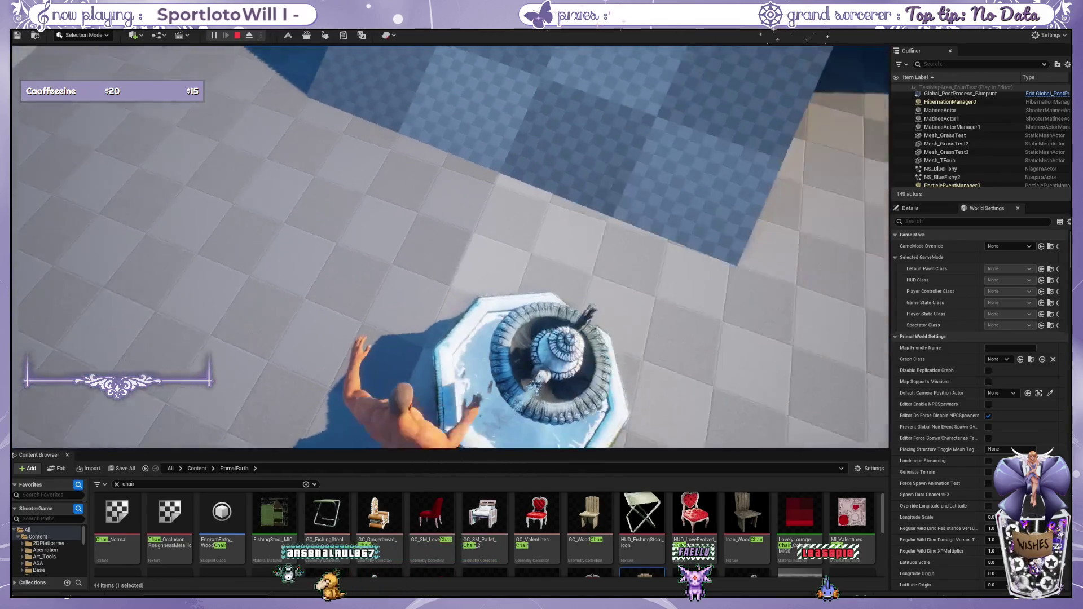
{"action": "key", "text": "e"}
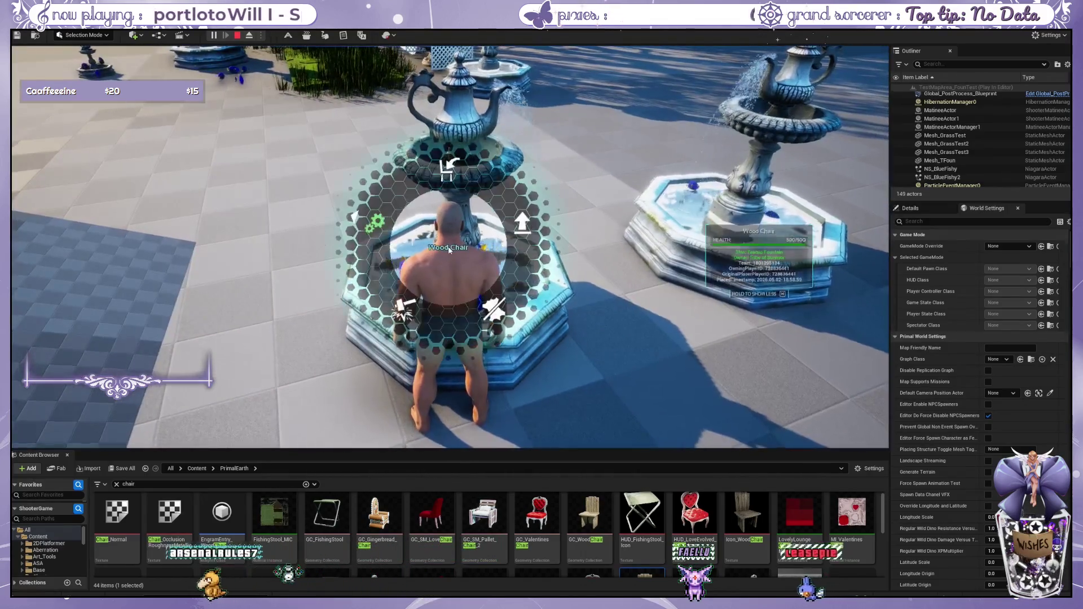
{"action": "key", "text": "e"}
{"action": "left_click", "coordinate": [458, 204]}
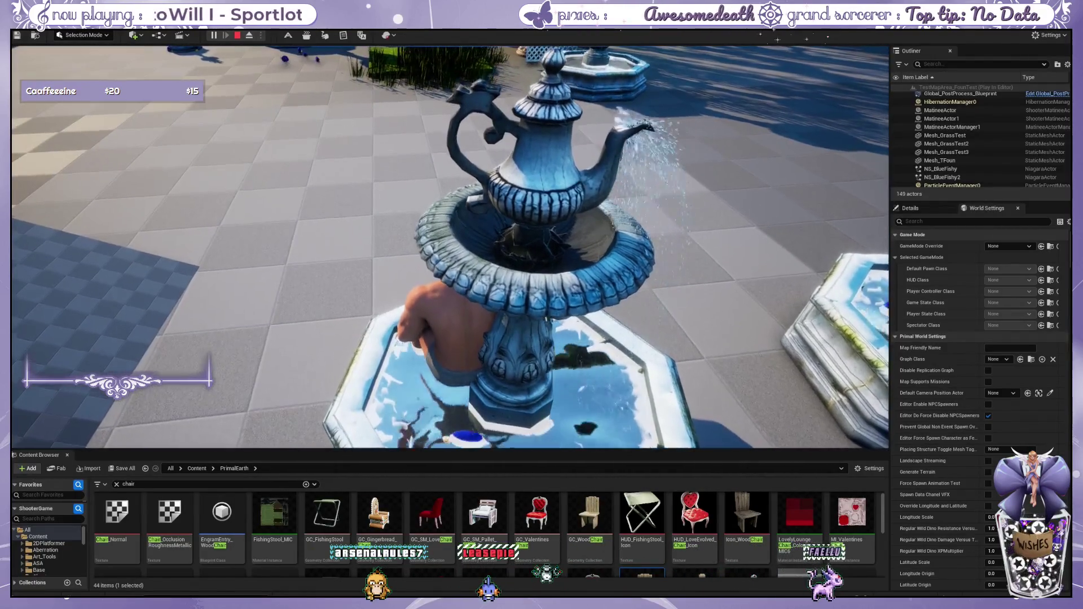
{"action": "key", "text": "e"}
{"action": "key", "text": "s"}
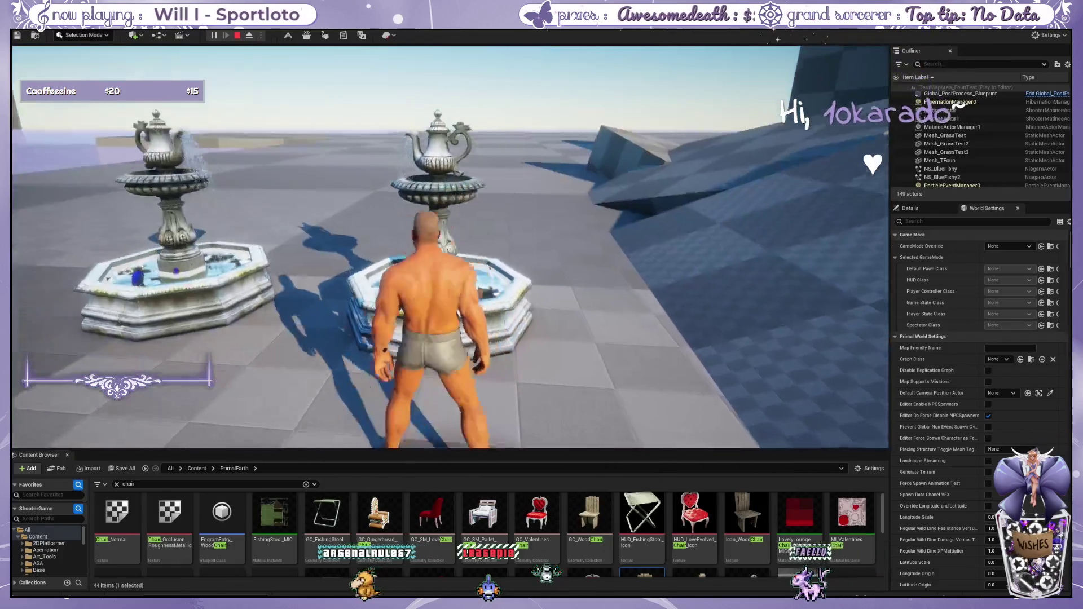
{"action": "key", "text": "s"}
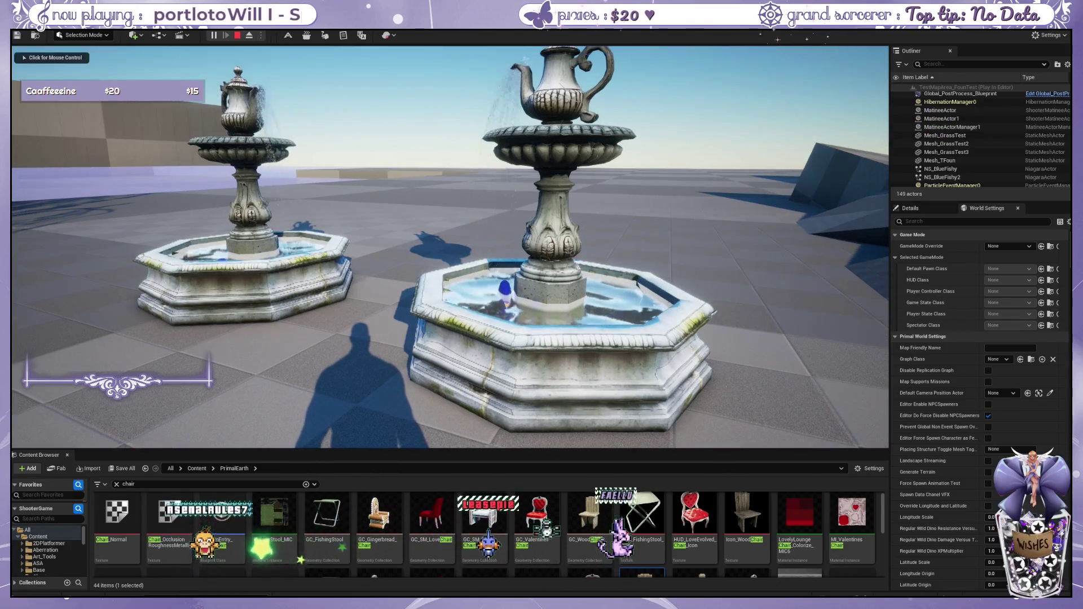
Release the mouse and browse Test_FounTestC Content > Skins > BP_TeaCupFountain with the chair search cleared.
{"action": "left_click", "coordinate": [450, 247]}
{"action": "key", "text": "shift+F1"}
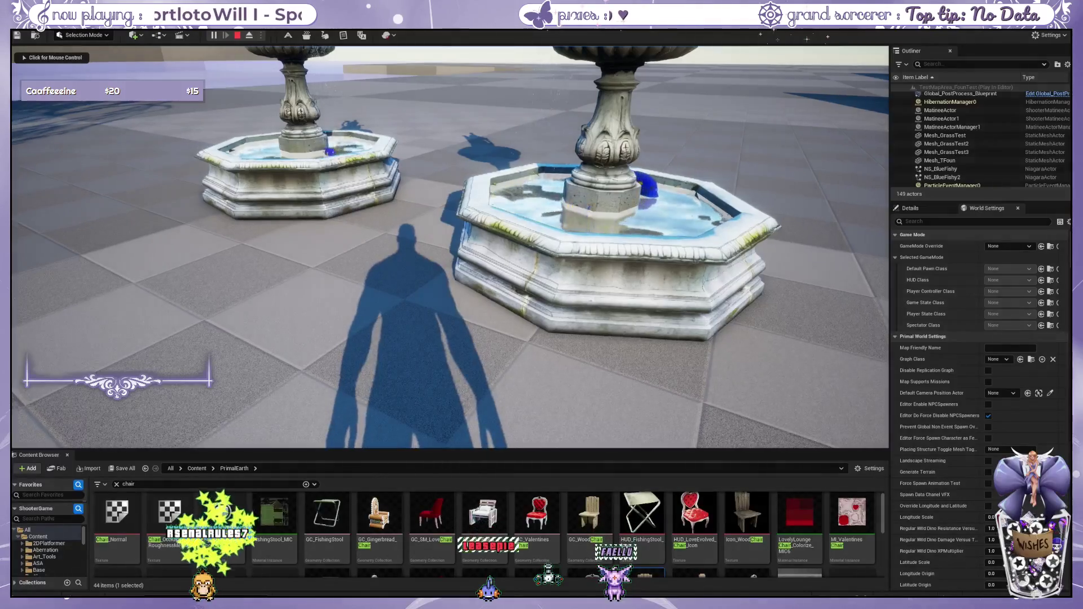
{"action": "left_click", "coordinate": [56, 529]}
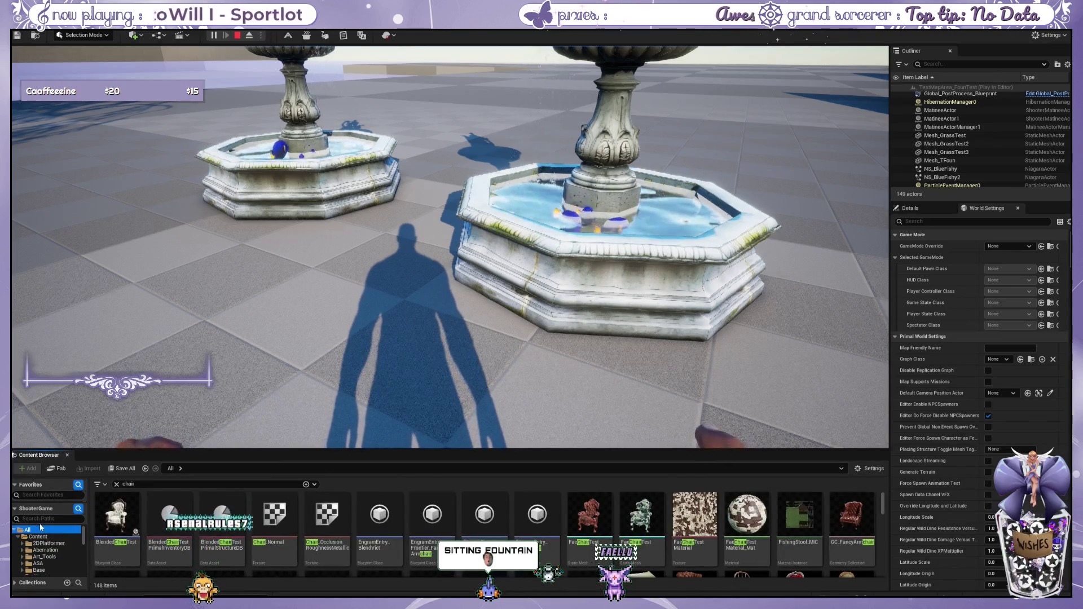
{"action": "left_click", "coordinate": [38, 537]}
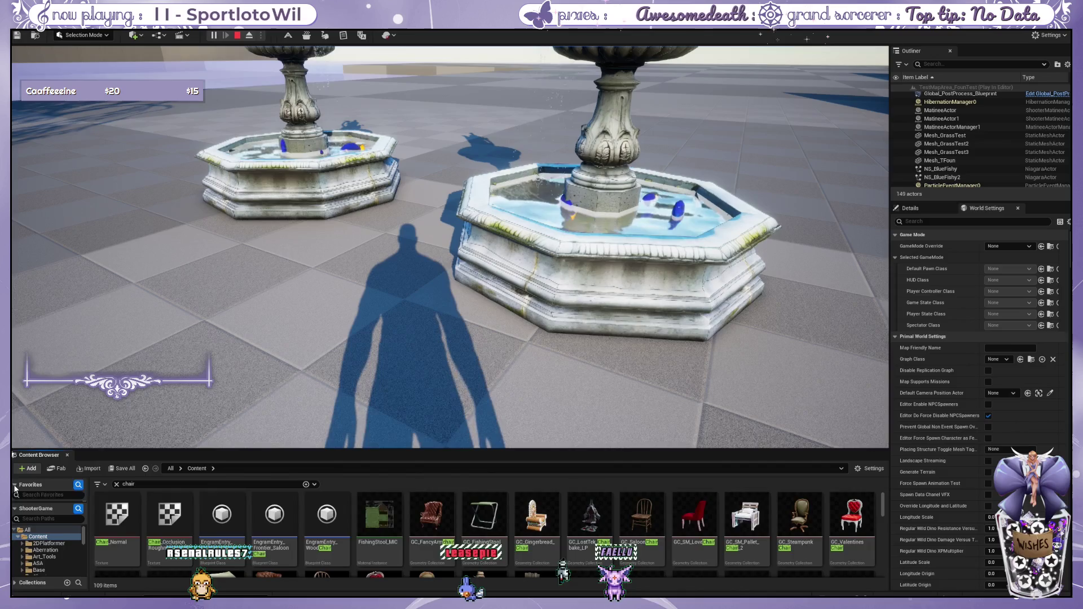
{"action": "left_click", "coordinate": [16, 486]}
{"action": "left_click", "coordinate": [16, 486]}
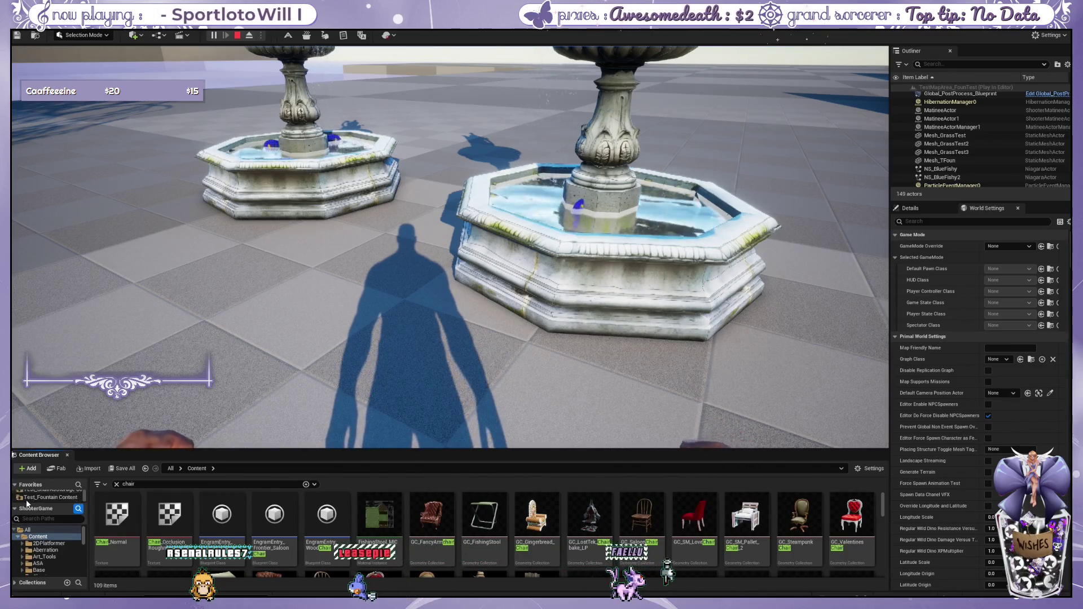
{"action": "left_click", "coordinate": [52, 498]}
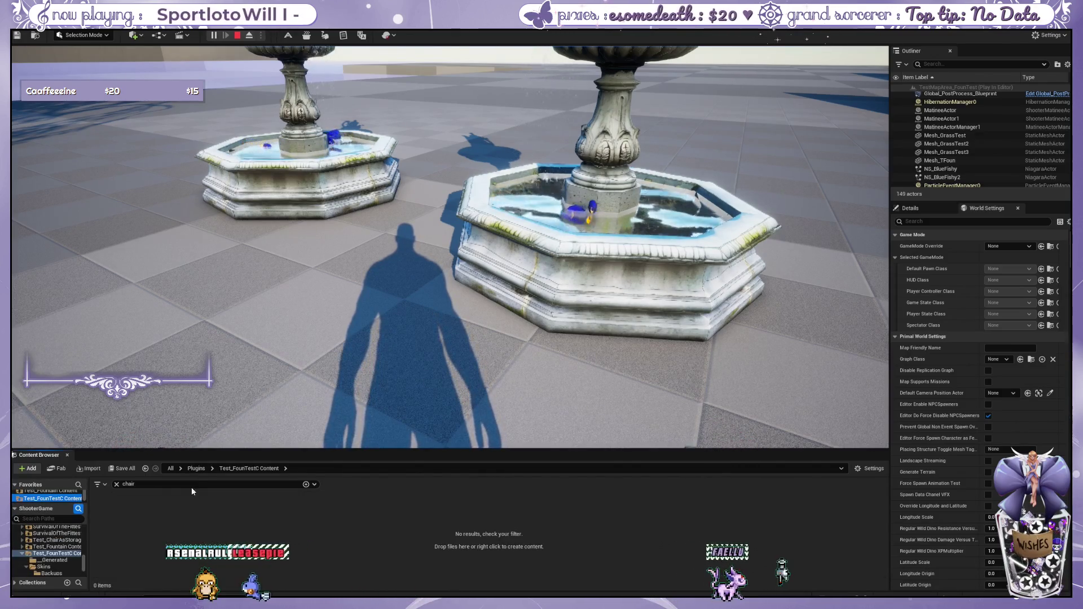
{"action": "left_click", "coordinate": [117, 484]}
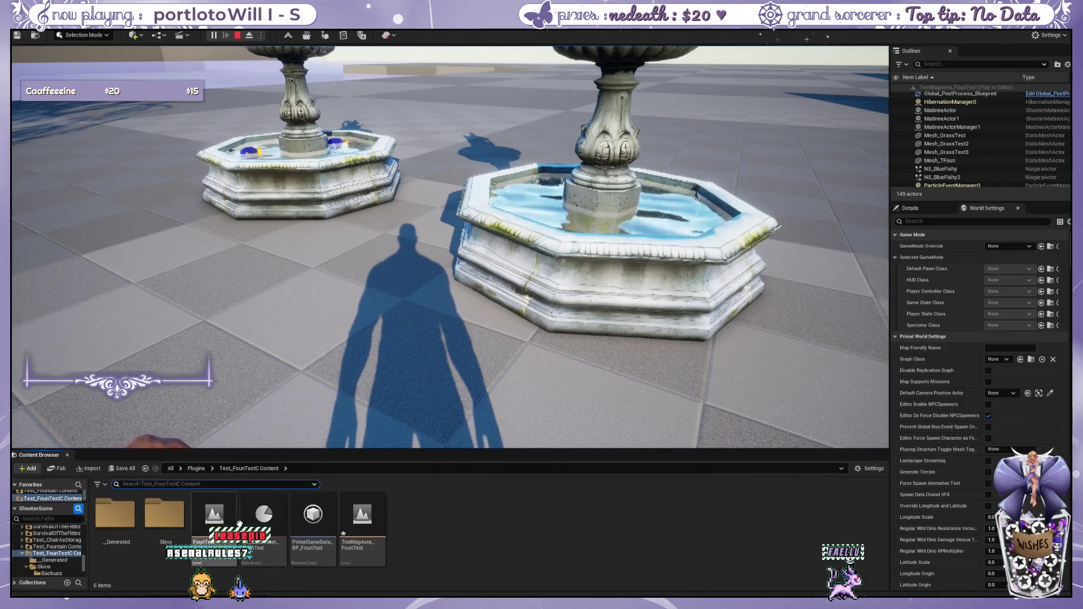
{"action": "double_click", "coordinate": [164, 516]}
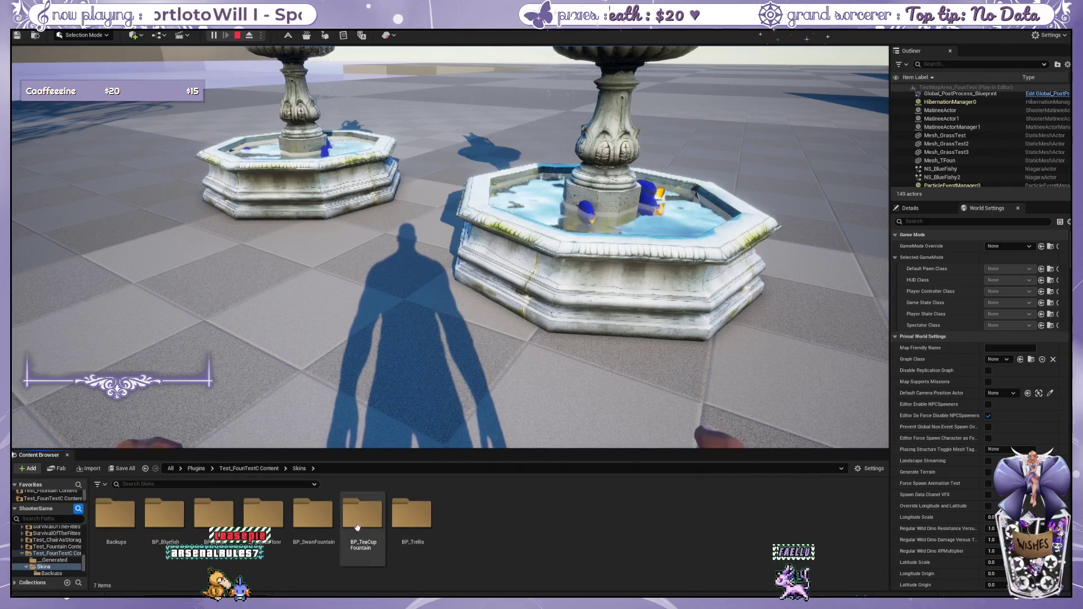
{"action": "double_click", "coordinate": [363, 515]}
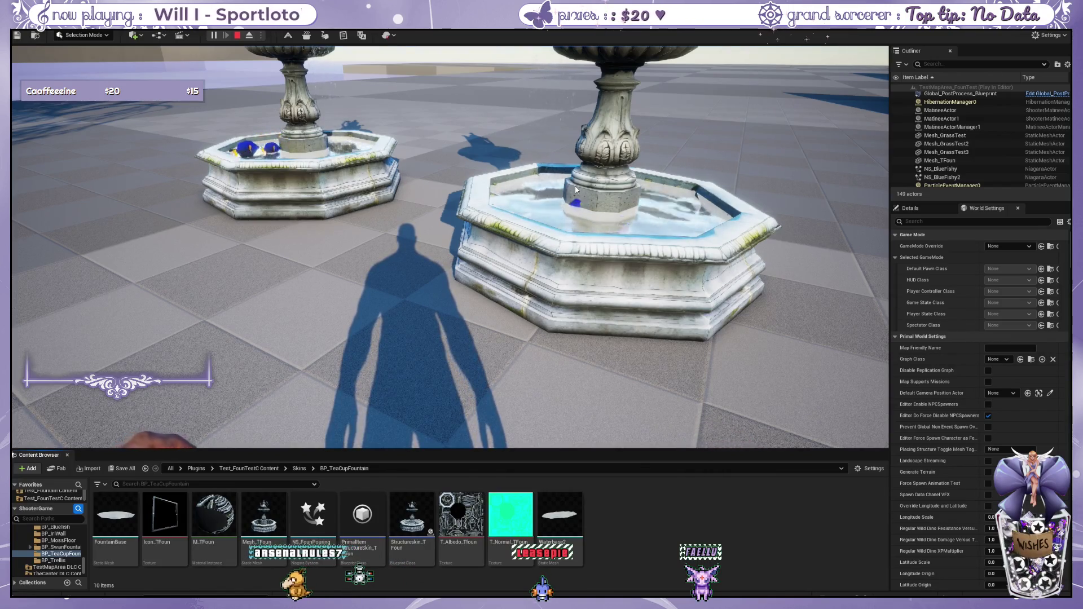
{"action": "left_click", "coordinate": [575, 187]}
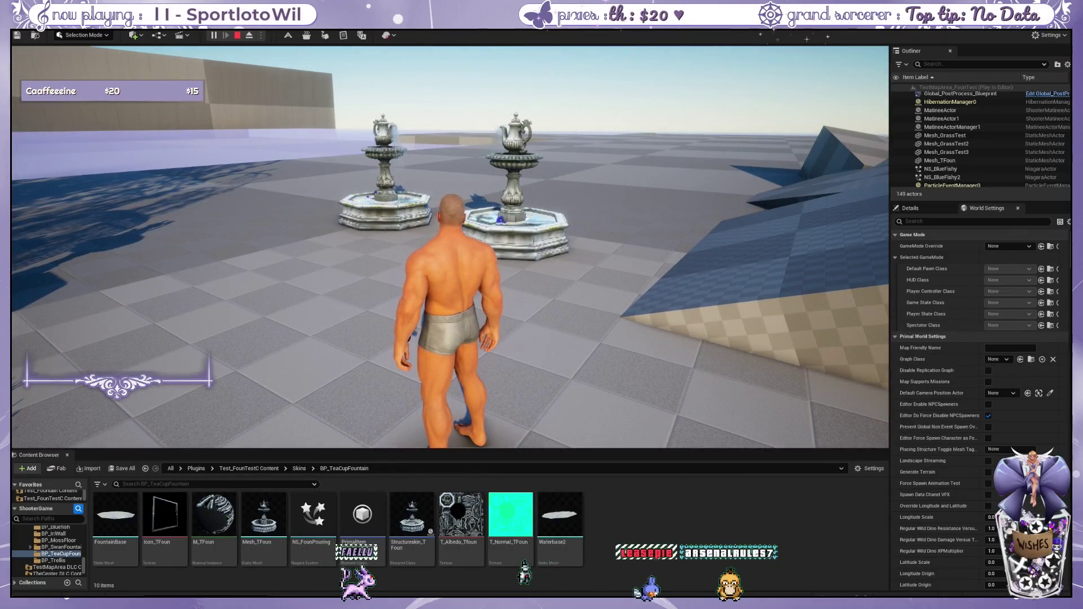
Walk into the right teapot fountain, sit and stand up, then release the mouse with Shift+F1.
{"action": "key", "text": "w"}
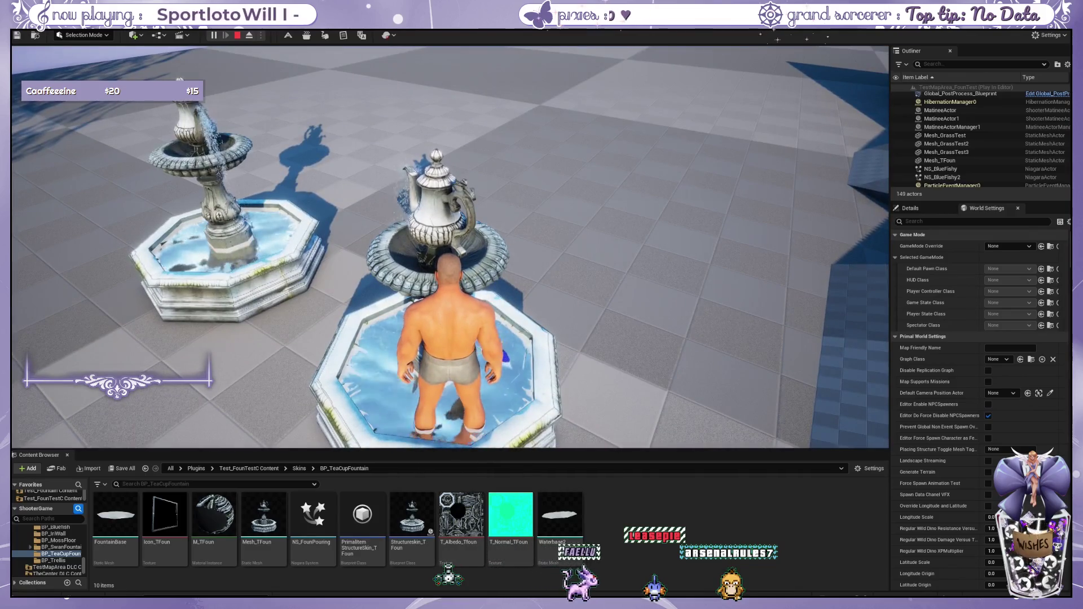
{"action": "key", "text": "e"}
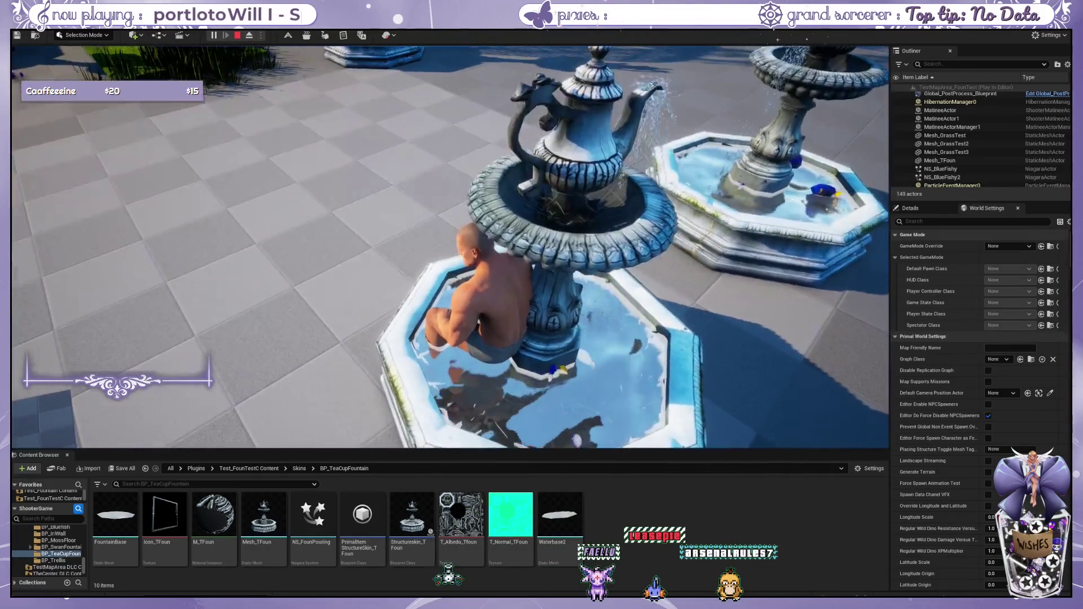
{"action": "key", "text": "w"}
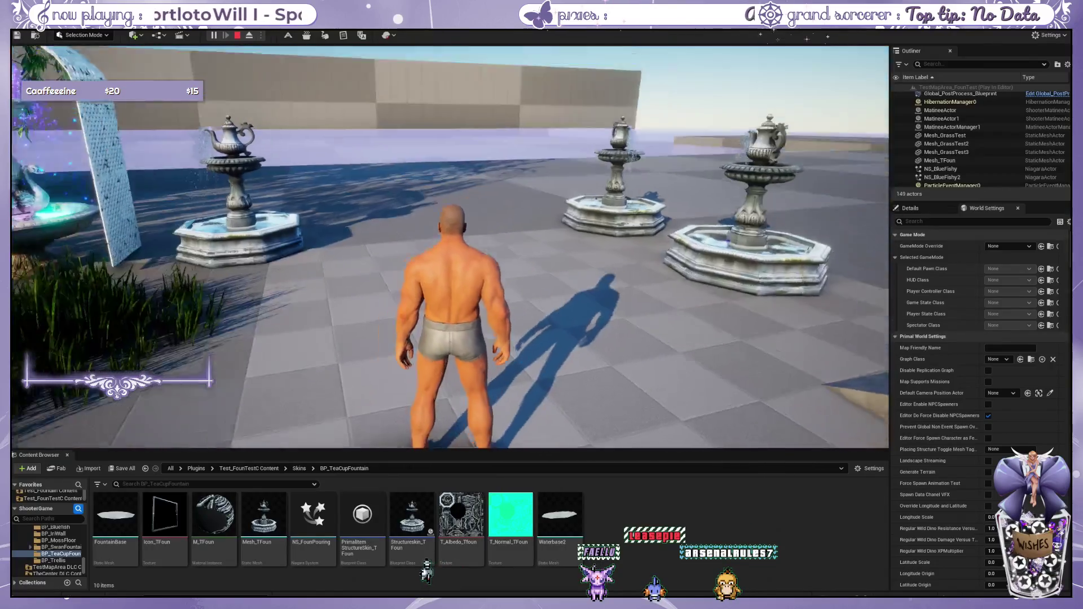
{"action": "key", "text": "shift+F1"}
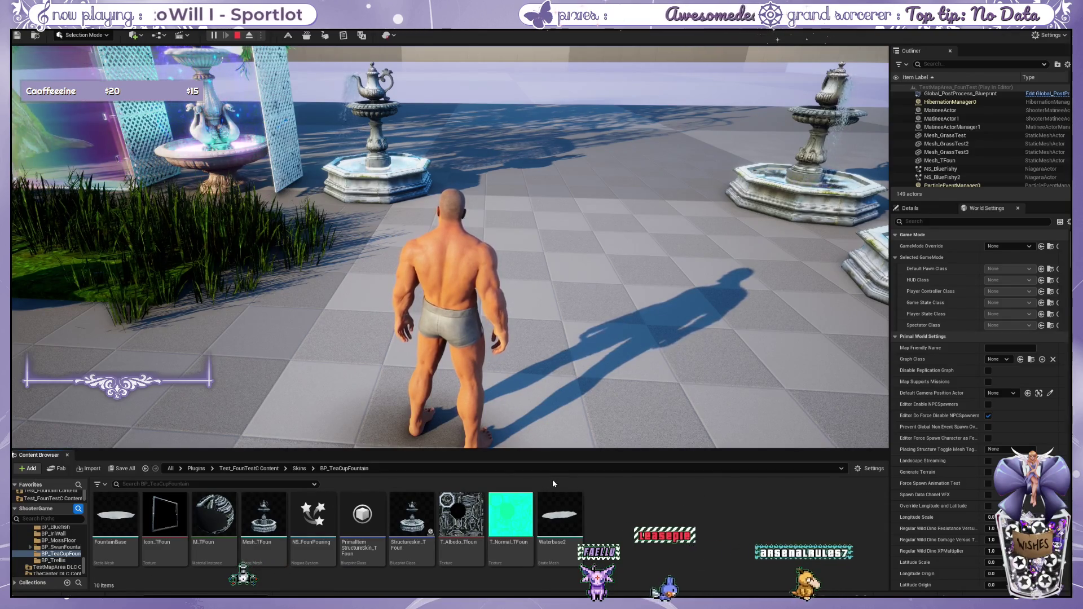
Load the TestMapArea_BlendVict map and launch a play-test beside the Victorian armchair with Alt+P.
{"action": "scroll", "coordinate": [42, 514], "scroll_direction": "up", "scroll_amount": 1}
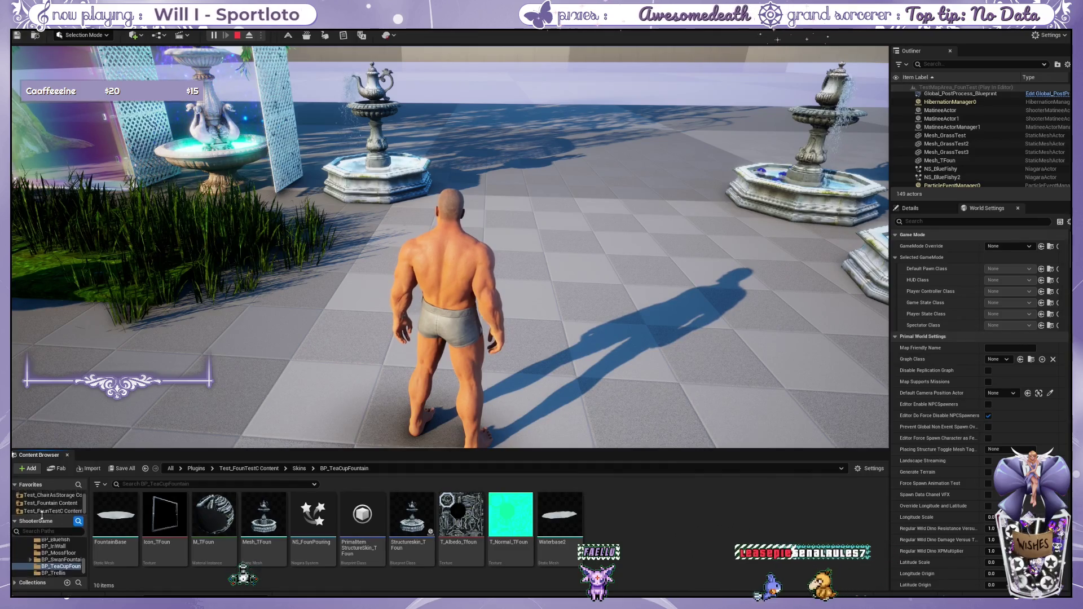
{"action": "left_click_drag", "start_coordinate": [42, 515], "coordinate": [41, 532]}
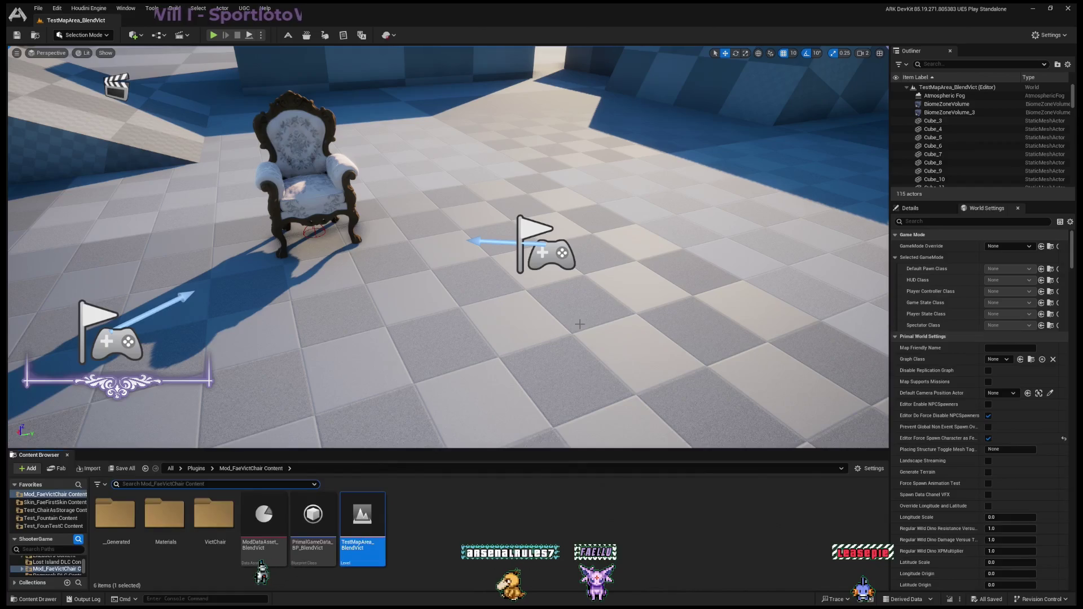
{"action": "left_click", "coordinate": [504, 355]}
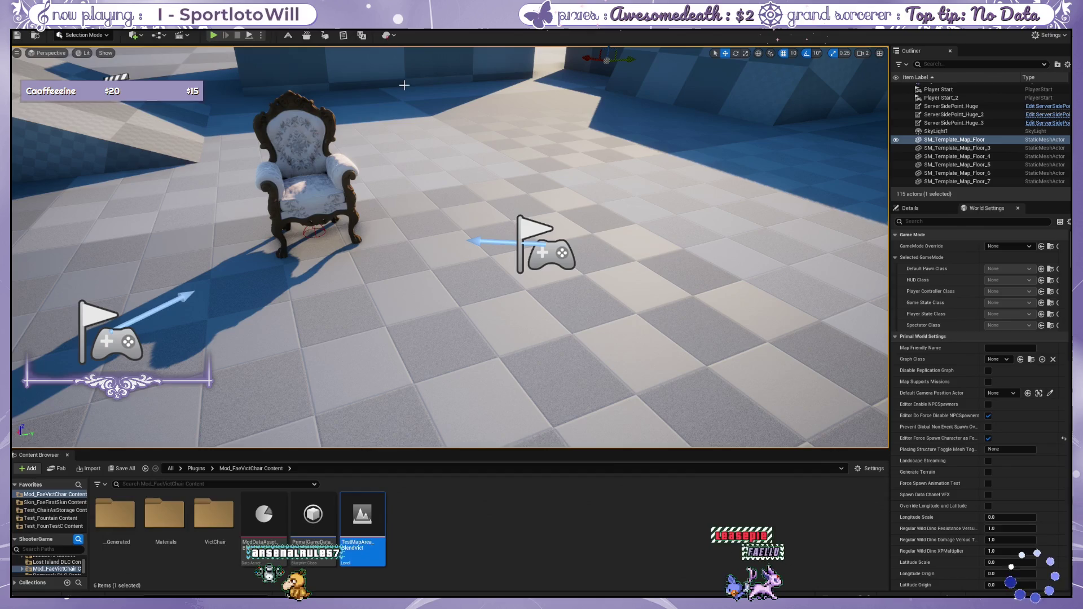
{"action": "key", "text": "alt+p"}
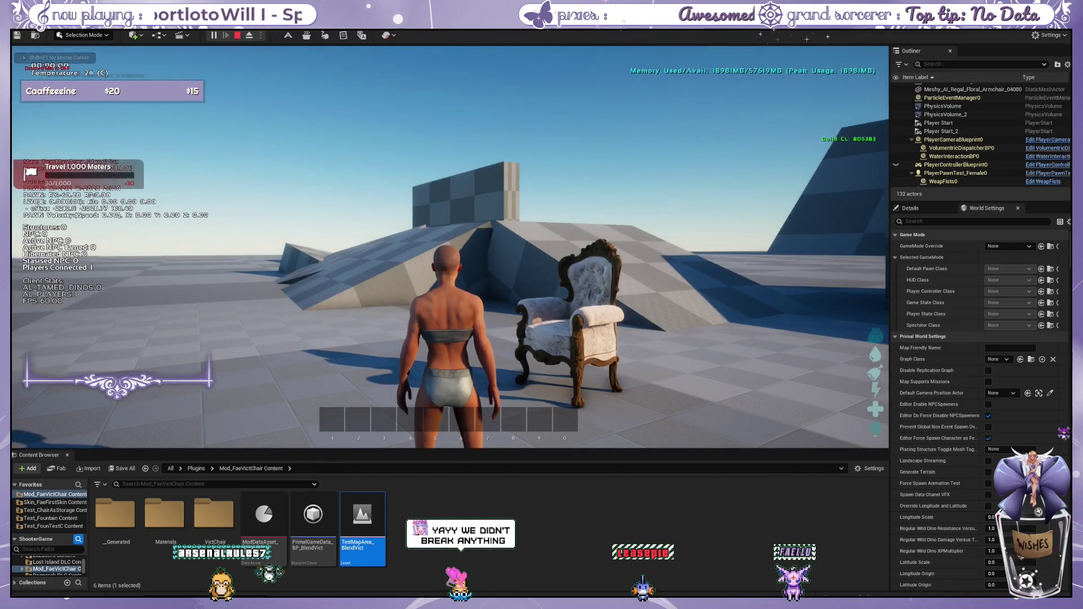
Rerun the recent console command twice to spawn DecorBox items.
{"action": "key", "text": "w"}
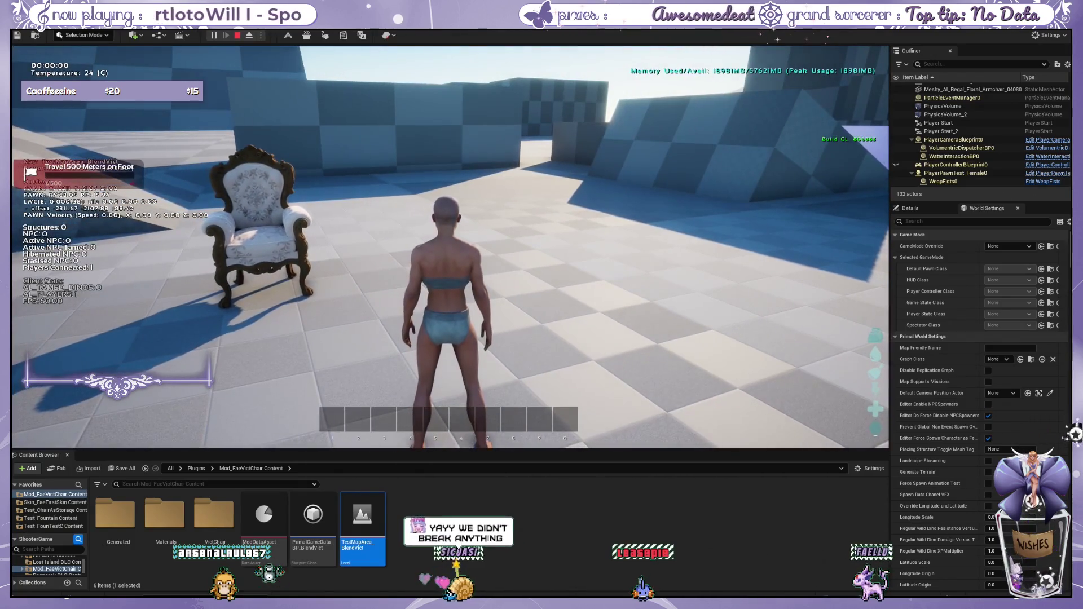
{"action": "key", "text": "grave"}
{"action": "key", "text": "Up"}
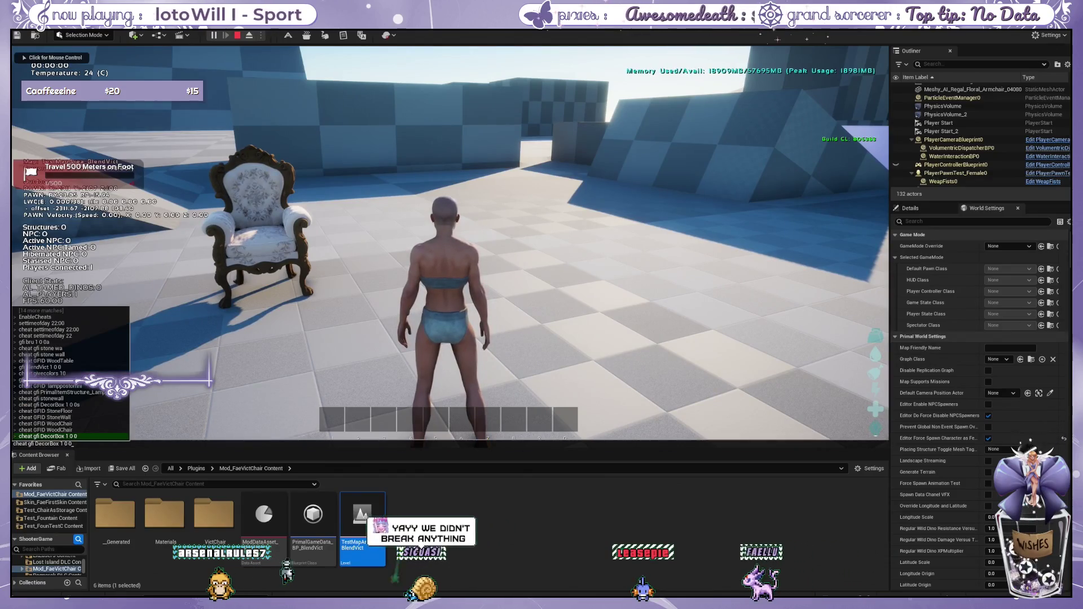
{"action": "key", "text": "Return"}
{"action": "key", "text": "grave"}
{"action": "key", "text": "Up"}
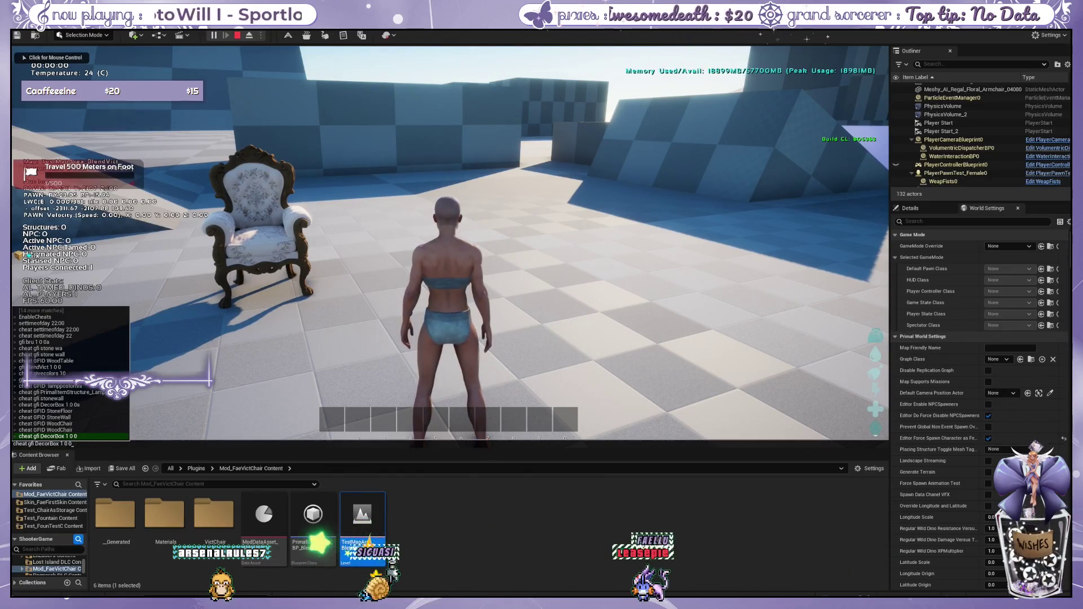
{"action": "key", "text": "Return"}
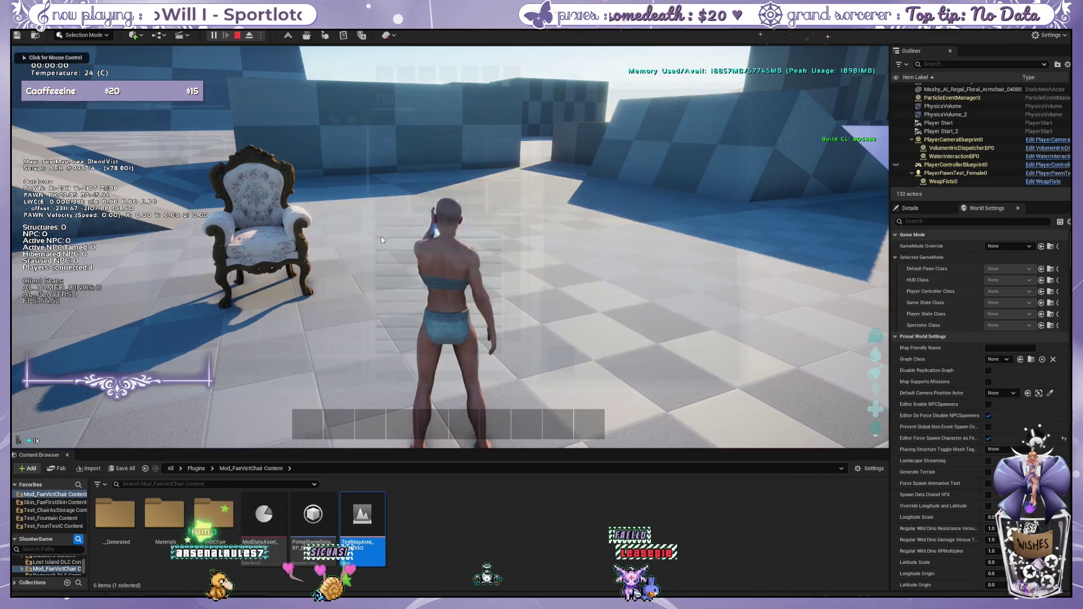
Check the inventory's cosmetics page, then run the cheat gfi command to receive the armchair.
{"action": "key", "text": "i"}
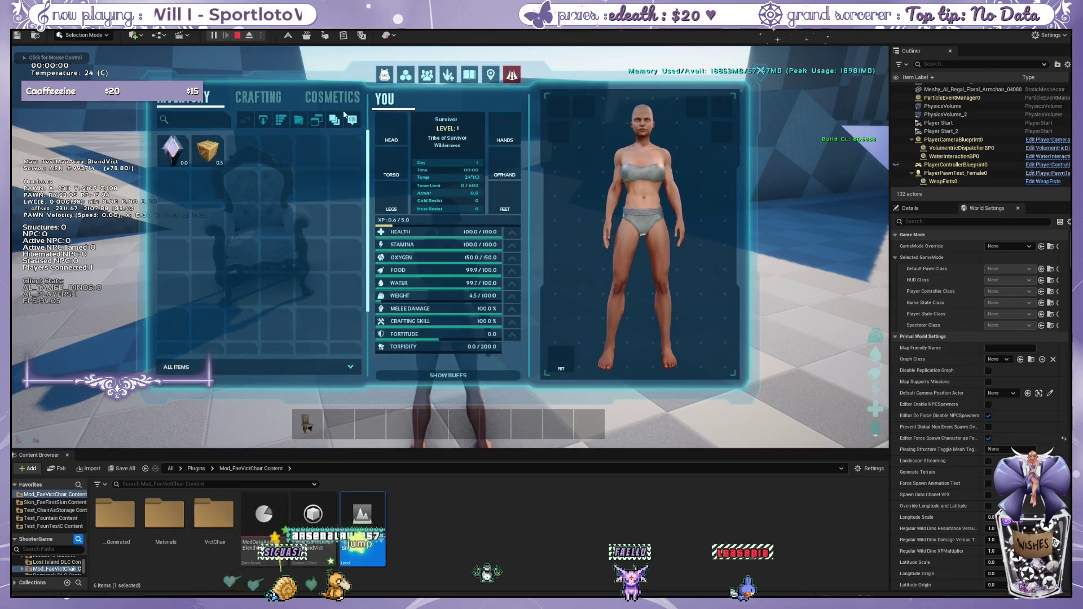
{"action": "left_click", "coordinate": [338, 107]}
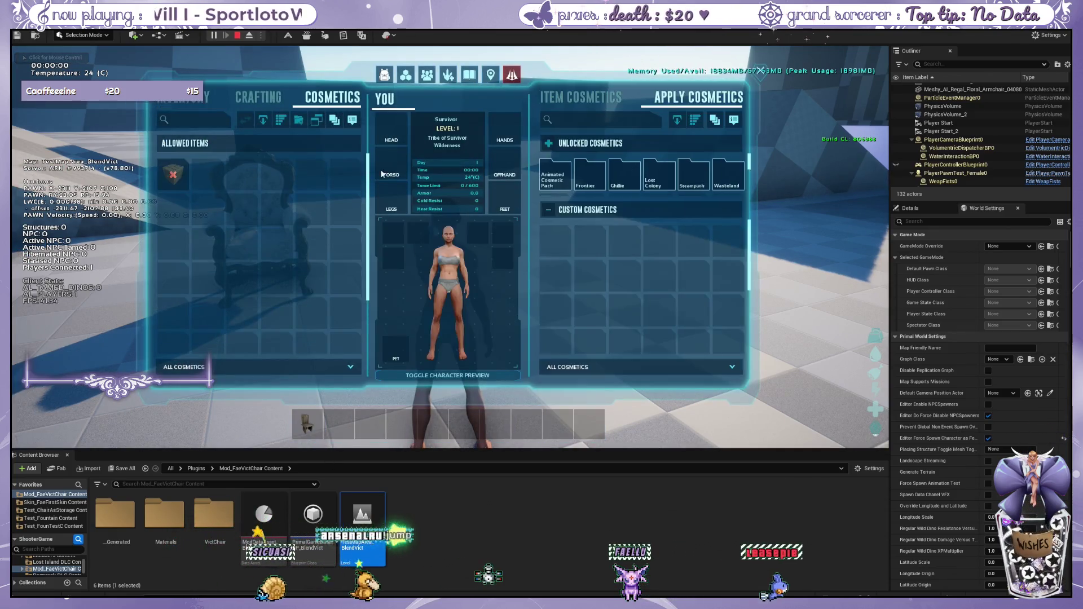
{"action": "left_click", "coordinate": [258, 97]}
{"action": "key", "text": "i"}
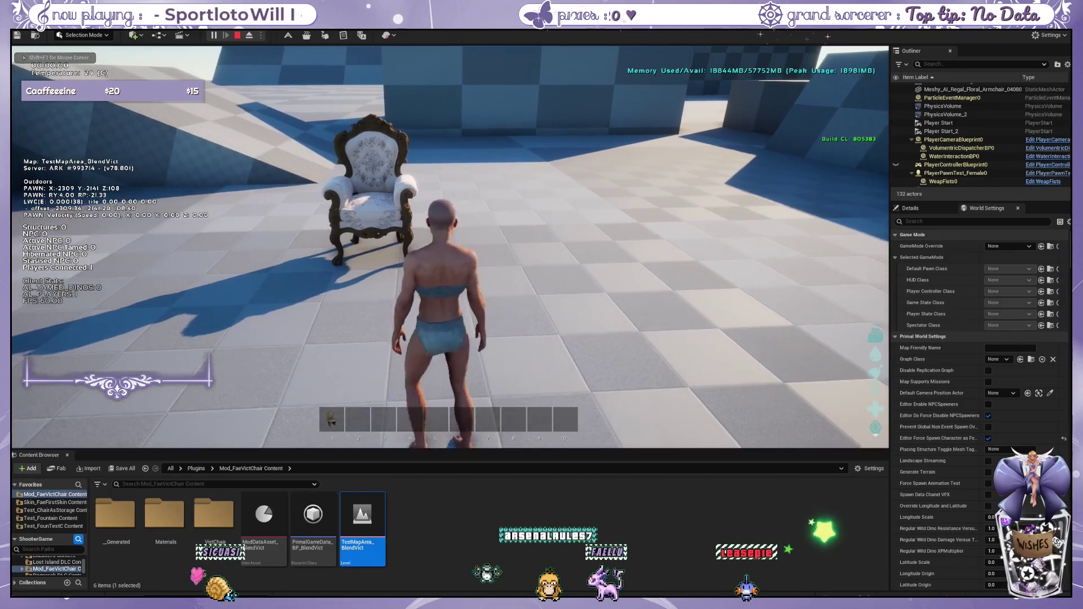
{"action": "key", "text": "grave"}
{"action": "key", "text": "Up"}
{"action": "key", "text": "Up"}
{"action": "key", "text": "Up"}
{"action": "key", "text": "Up"}
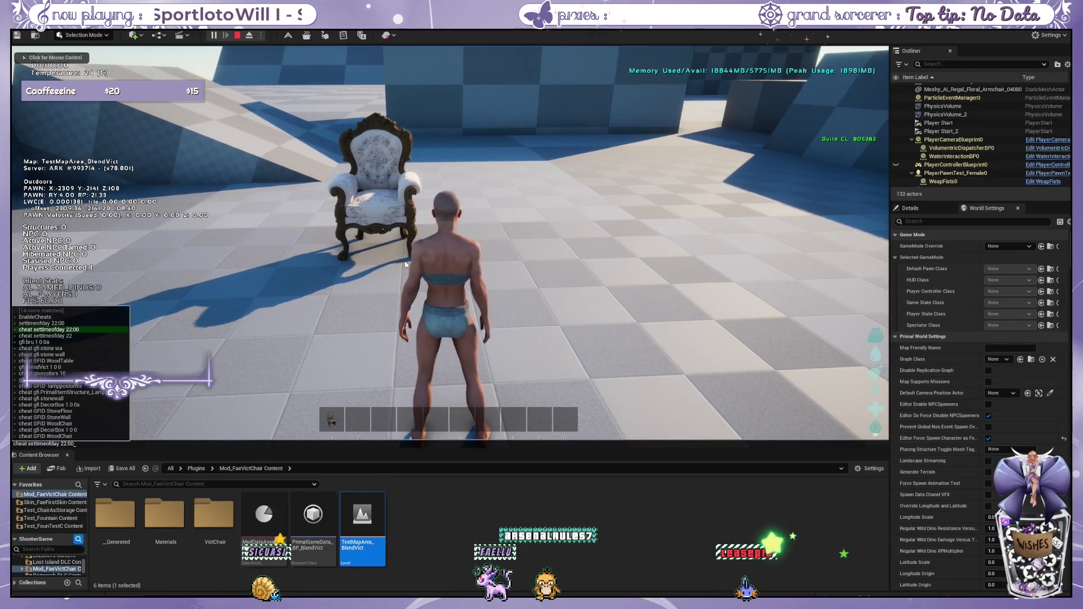
{"action": "key", "text": "Return"}
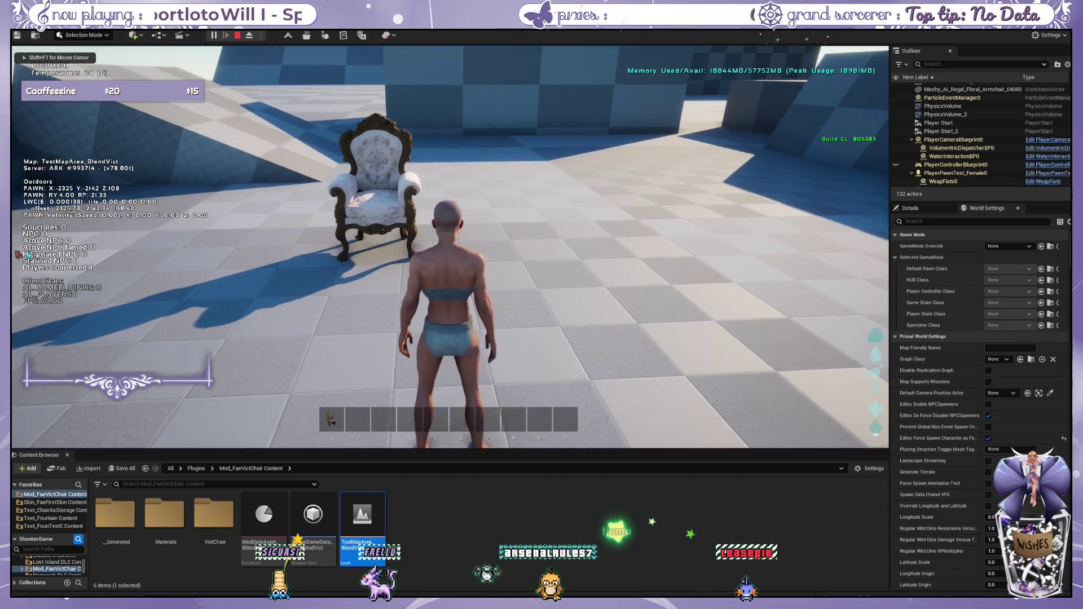
Put the Blender Victorian Chair in hotbar slot 2 and place it on the floor.
{"action": "key", "text": "i"}
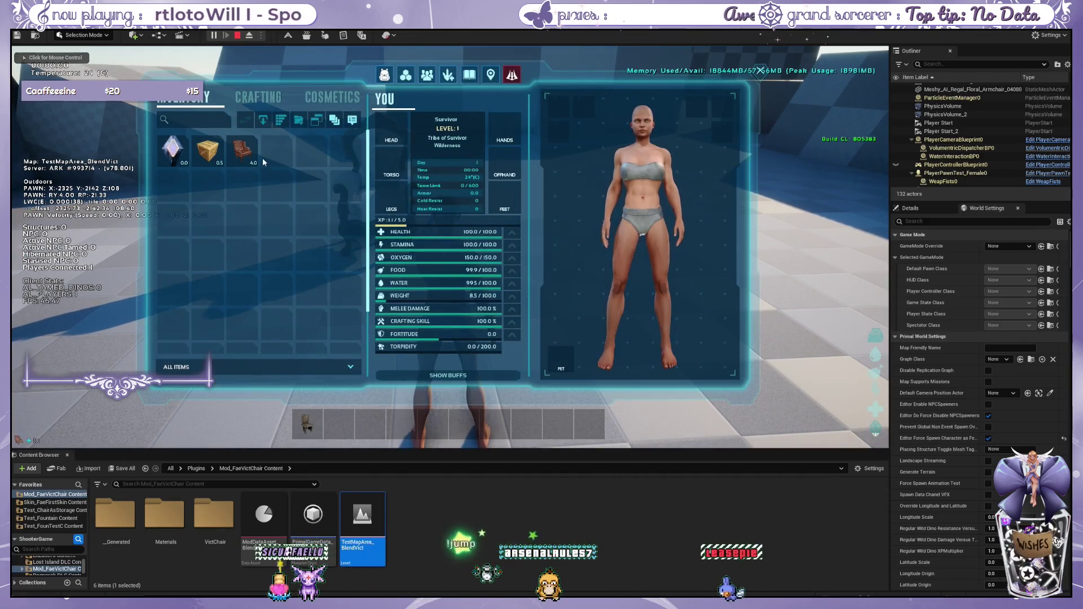
{"action": "left_click_drag", "start_coordinate": [350, 356], "coordinate": [339, 424]}
{"action": "key", "text": "i"}
{"action": "key", "text": "2"}
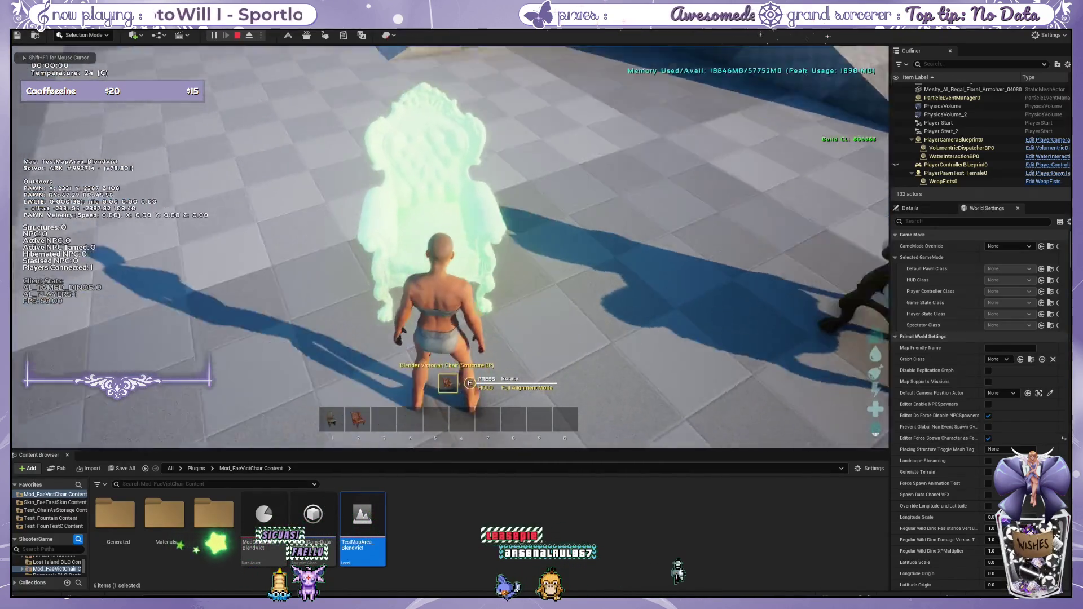
{"action": "key", "text": "e"}
{"action": "left_click", "coordinate": [451, 247]}
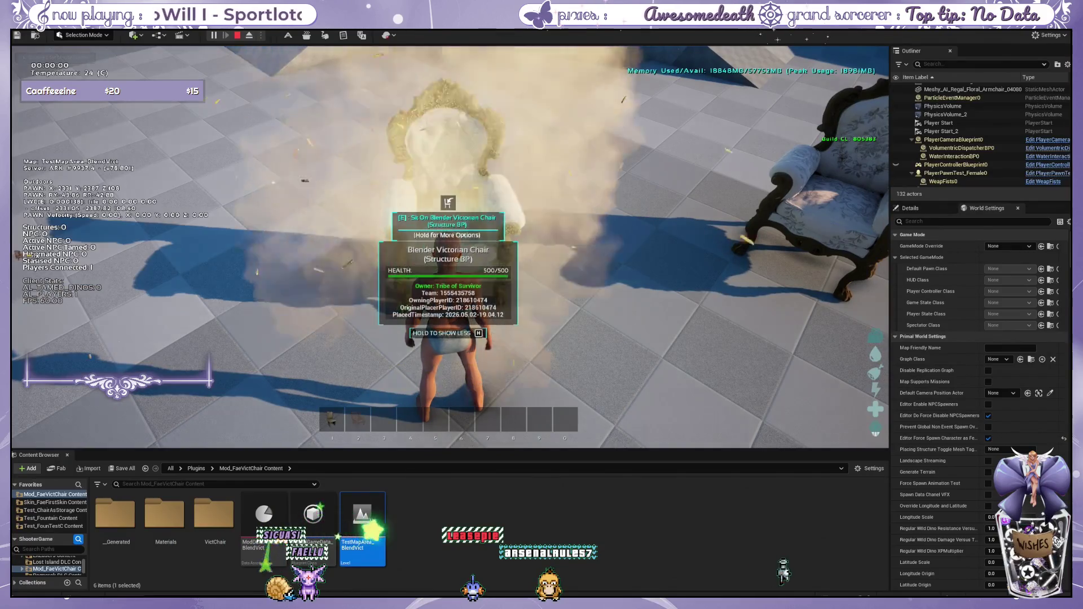
Sit in the new chair, stand up, and walk round to face it.
{"action": "key", "text": "e"}
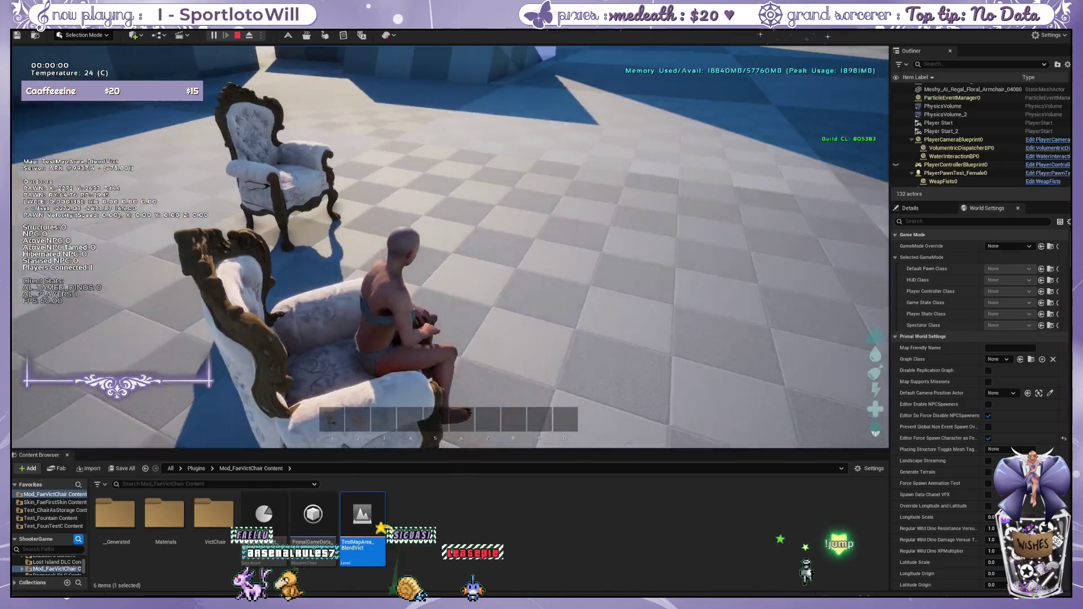
{"action": "key", "text": "e"}
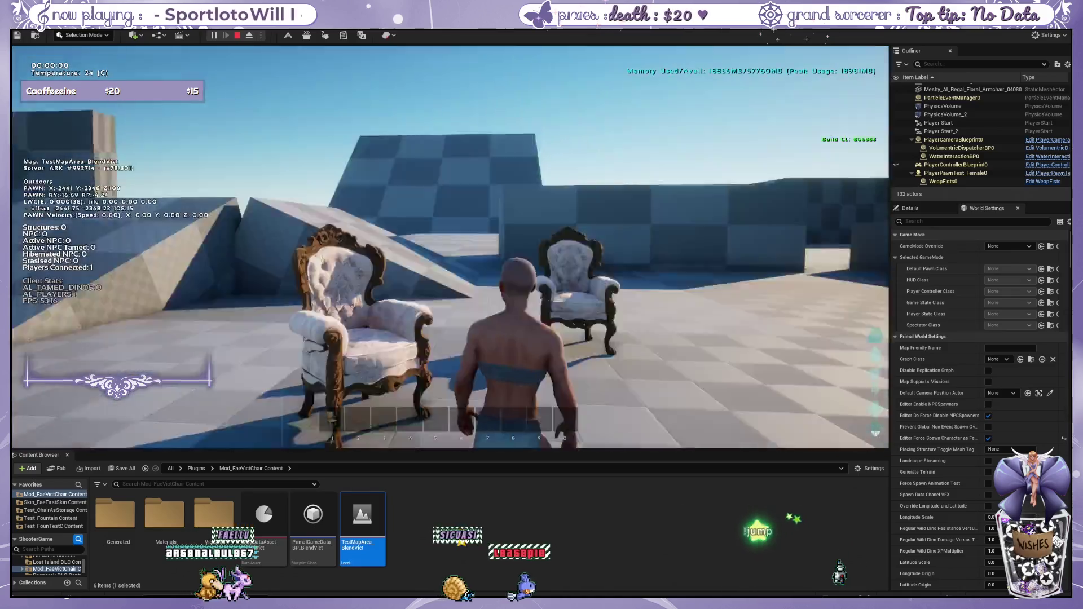
{"action": "key", "text": "w"}
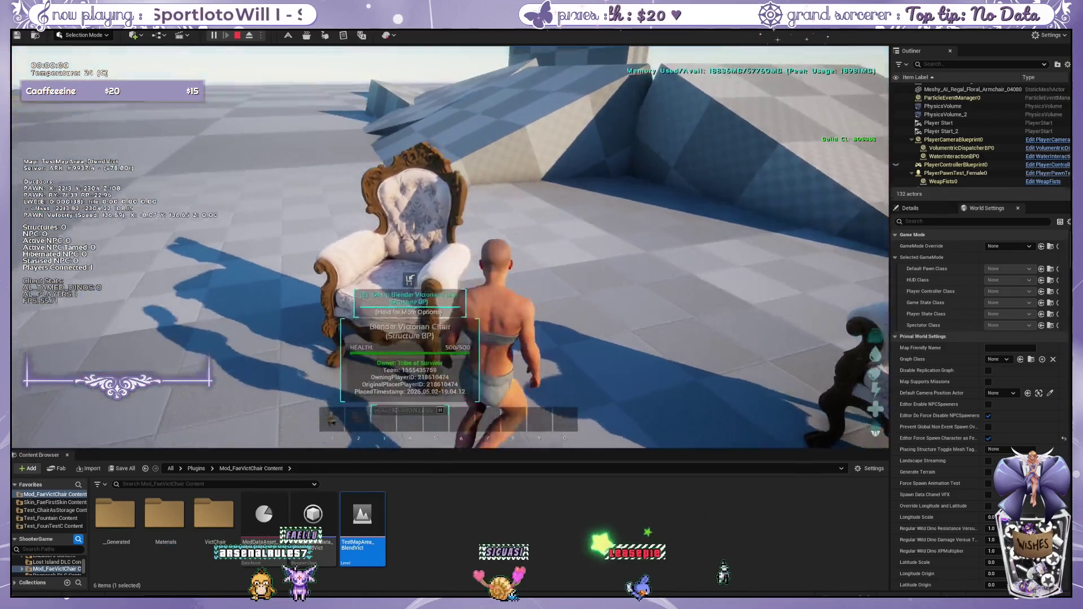
{"action": "key", "text": "s"}
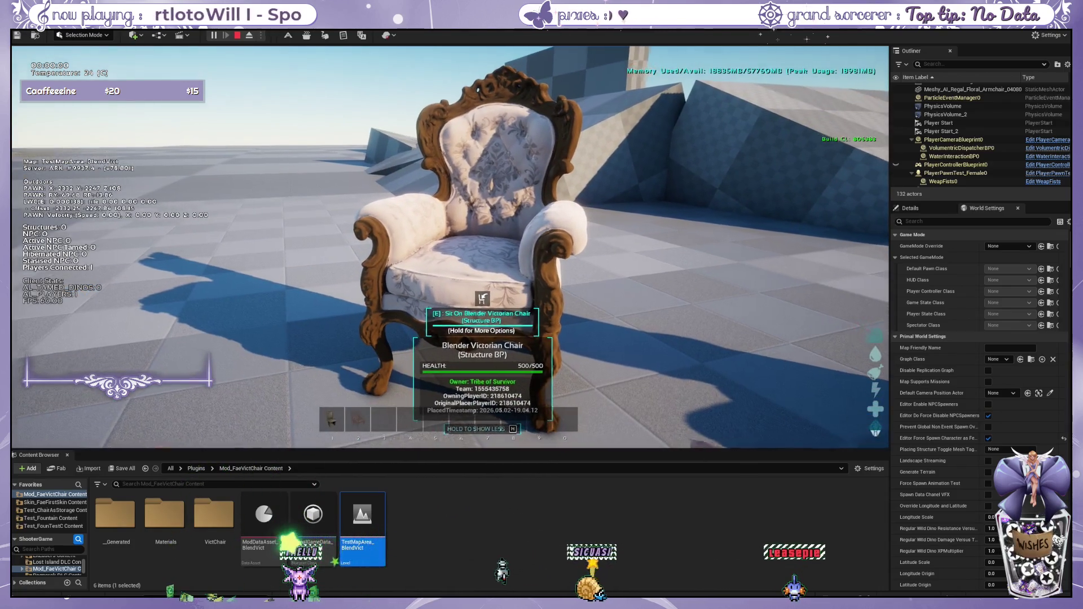
{"action": "key", "text": "shift+F1"}
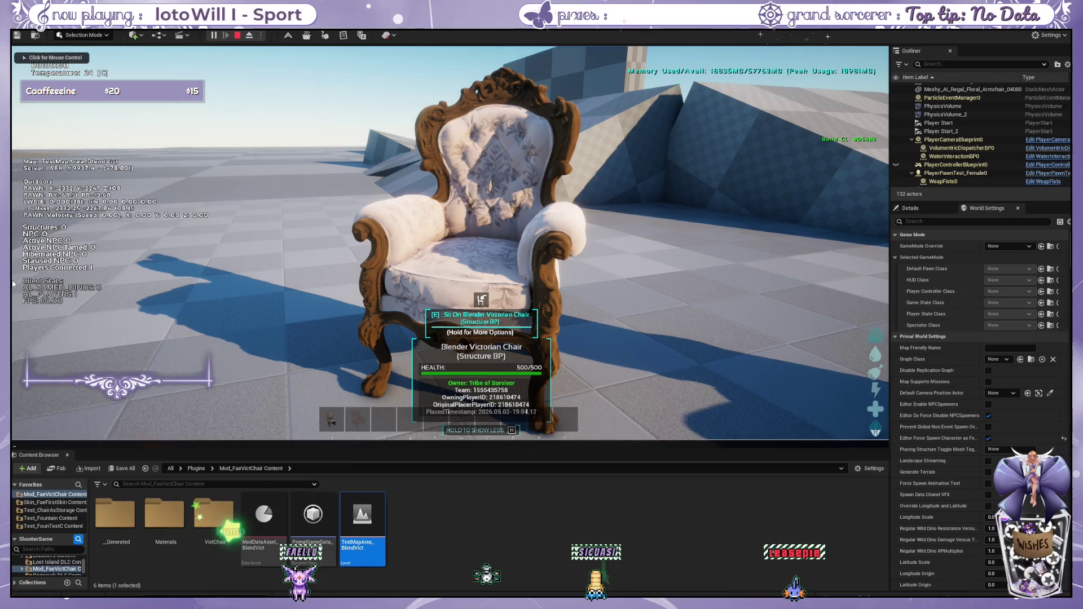
{"action": "key", "text": "Tab"}
{"action": "key", "text": "Up"}
{"action": "key", "text": "Up"}
{"action": "key", "text": "Up"}
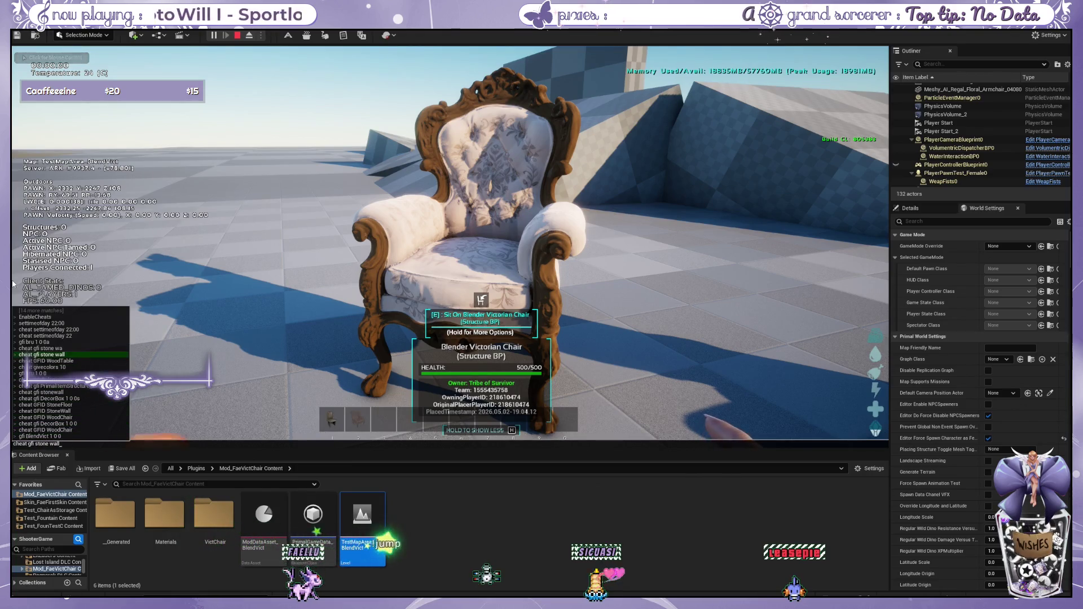
Grant dyes with cheat givecolors 10, spawn a paintbrush into hotbar slot 3, and check the owned dyes.
{"action": "key", "text": "Down"}
{"action": "key", "text": "Return"}
{"action": "key", "text": "Tab"}
{"action": "key", "text": "Up"}
{"action": "key", "text": "Up"}
{"action": "key", "text": "Up"}
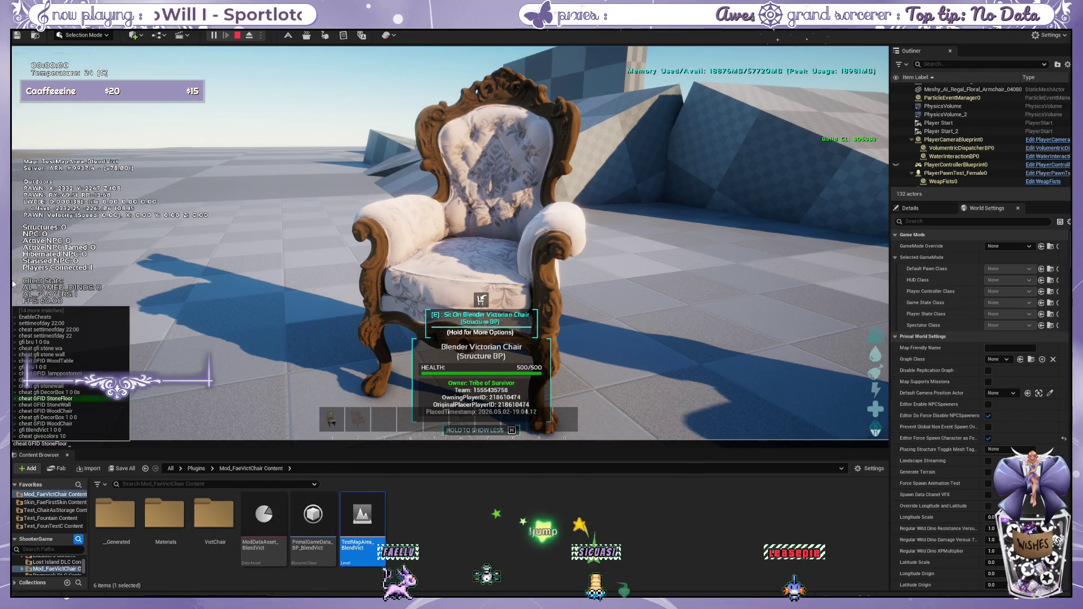
{"action": "key", "text": "Return"}
{"action": "key", "text": "i"}
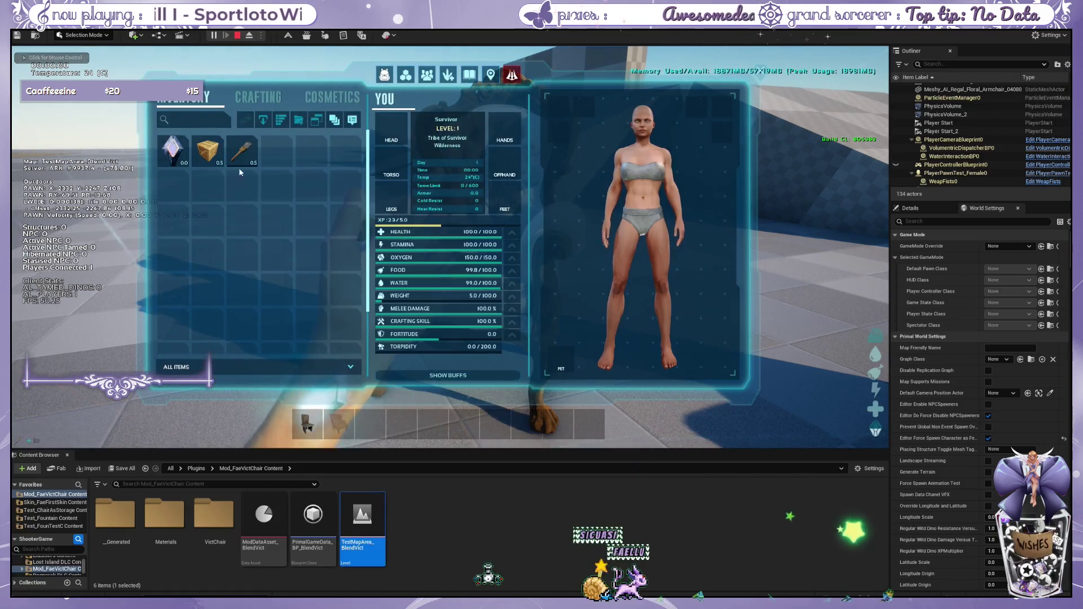
{"action": "mouse_move", "coordinate": [238, 167]}
{"action": "left_mouse_down"}
{"action": "mouse_move", "coordinate": [353, 435]}
{"action": "mouse_move", "coordinate": [366, 432]}
{"action": "left_mouse_up"}
{"action": "left_click", "coordinate": [332, 97]}
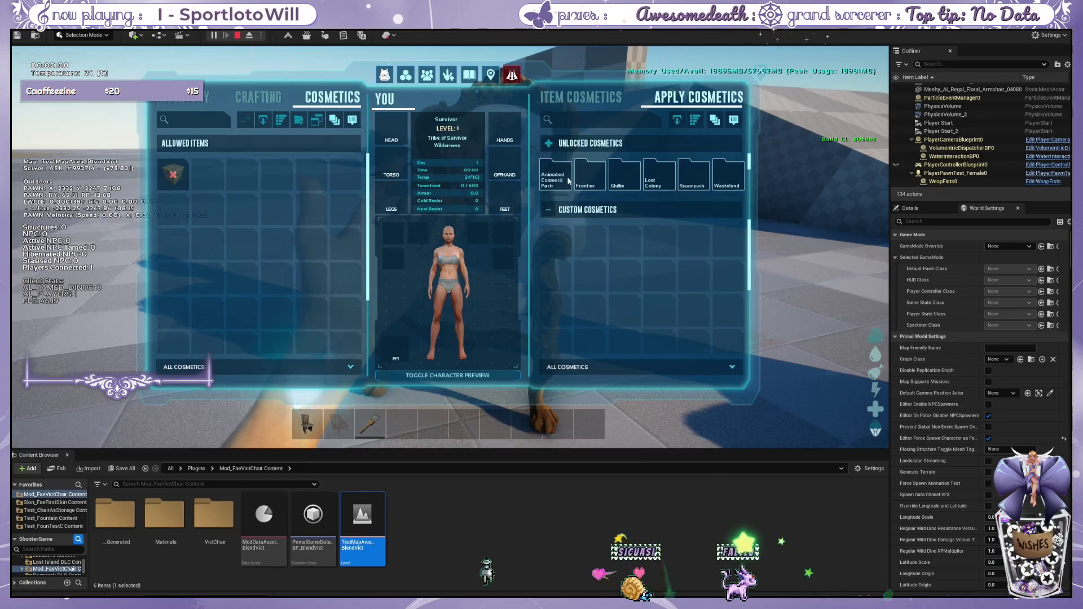
{"action": "left_click", "coordinate": [581, 97]}
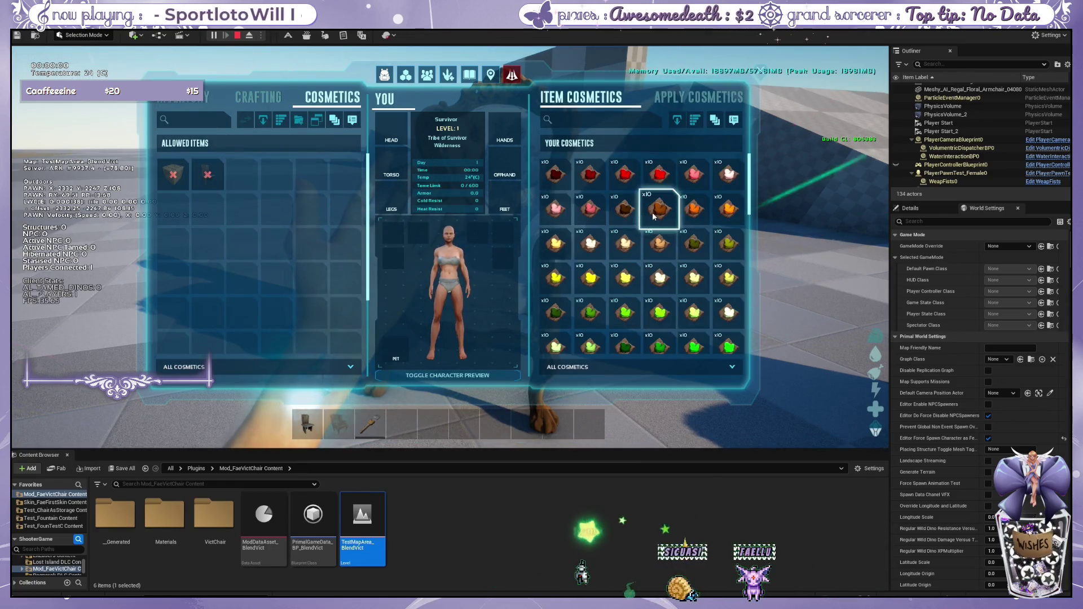
{"action": "key", "text": "i"}
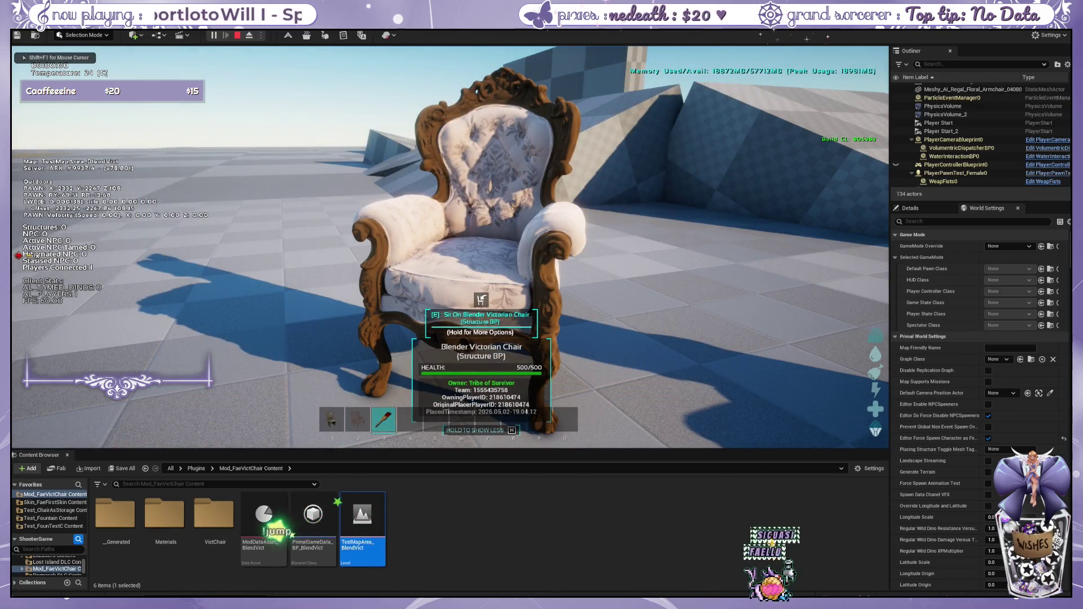
Paint the chair's colour region 1 red and region 5 (wooden frame) black.
{"action": "left_click", "coordinate": [449, 247]}
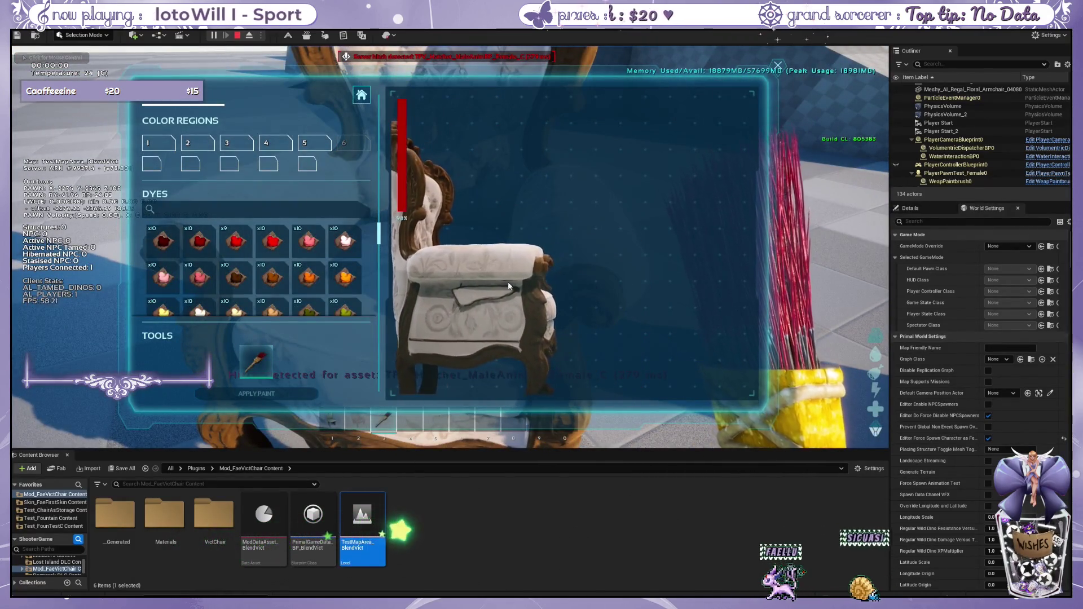
{"action": "mouse_move", "coordinate": [508, 286]}
{"action": "left_mouse_down"}
{"action": "mouse_move", "coordinate": [514, 253]}
{"action": "mouse_move", "coordinate": [451, 289]}
{"action": "mouse_move", "coordinate": [514, 260]}
{"action": "mouse_move", "coordinate": [498, 282]}
{"action": "mouse_move", "coordinate": [519, 280]}
{"action": "left_mouse_up"}
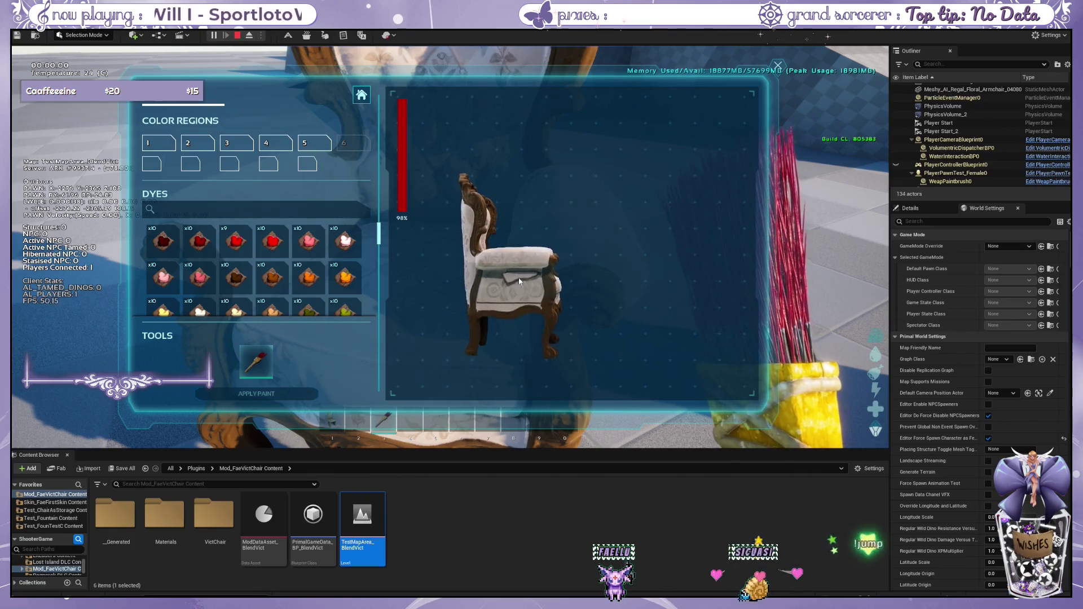
{"action": "scroll", "coordinate": [235, 249], "scroll_direction": "down", "scroll_amount": 6}
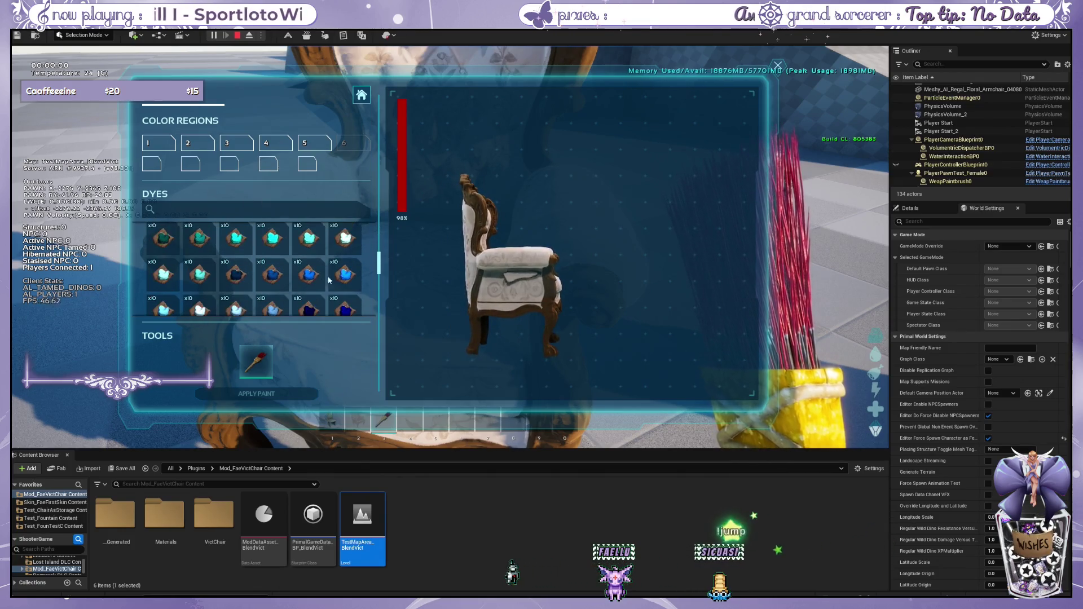
{"action": "left_click_drag", "start_coordinate": [375, 274], "coordinate": [372, 318]}
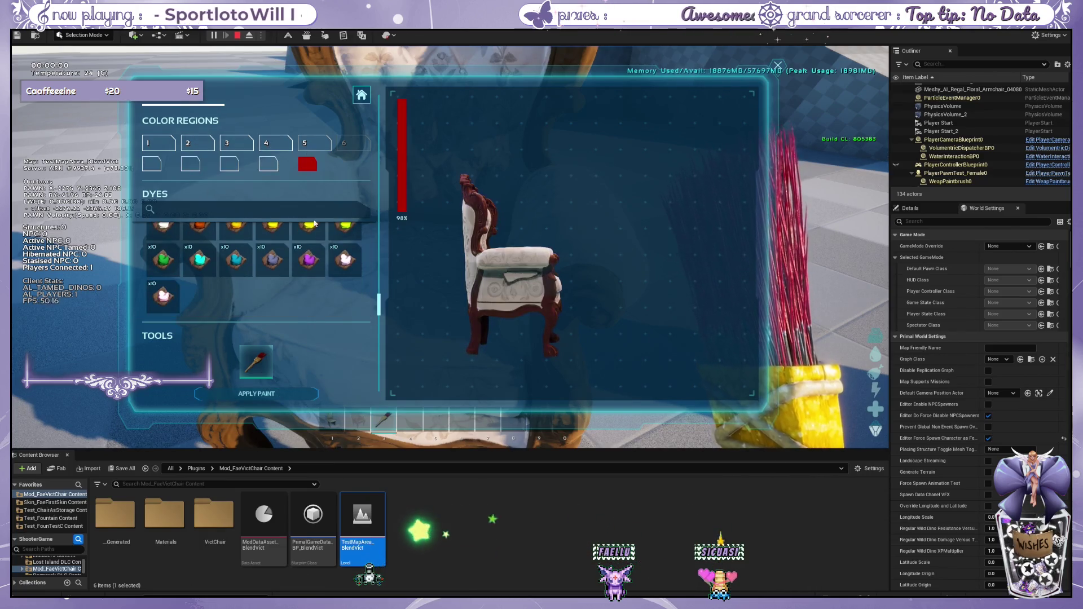
{"action": "left_click", "coordinate": [159, 142]}
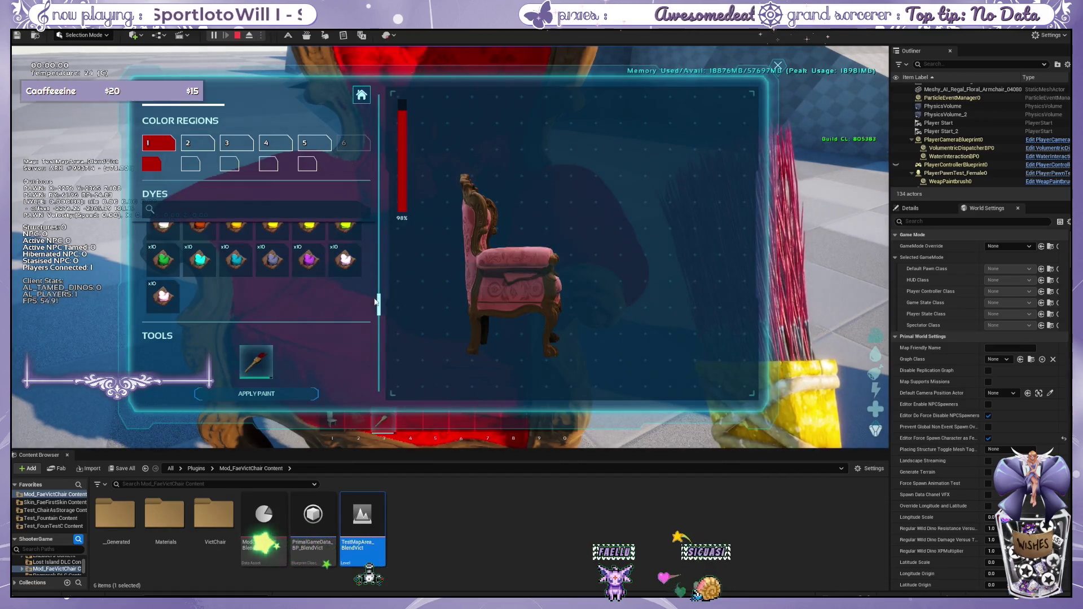
{"action": "scroll", "coordinate": [367, 280], "scroll_direction": "up", "scroll_amount": 3}
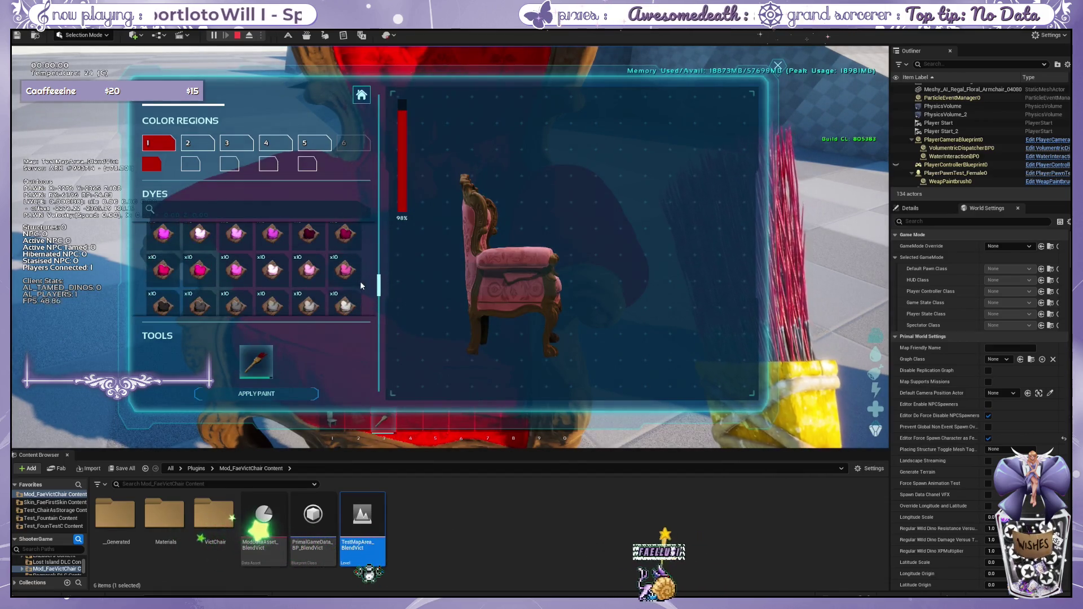
{"action": "left_click", "coordinate": [299, 142]}
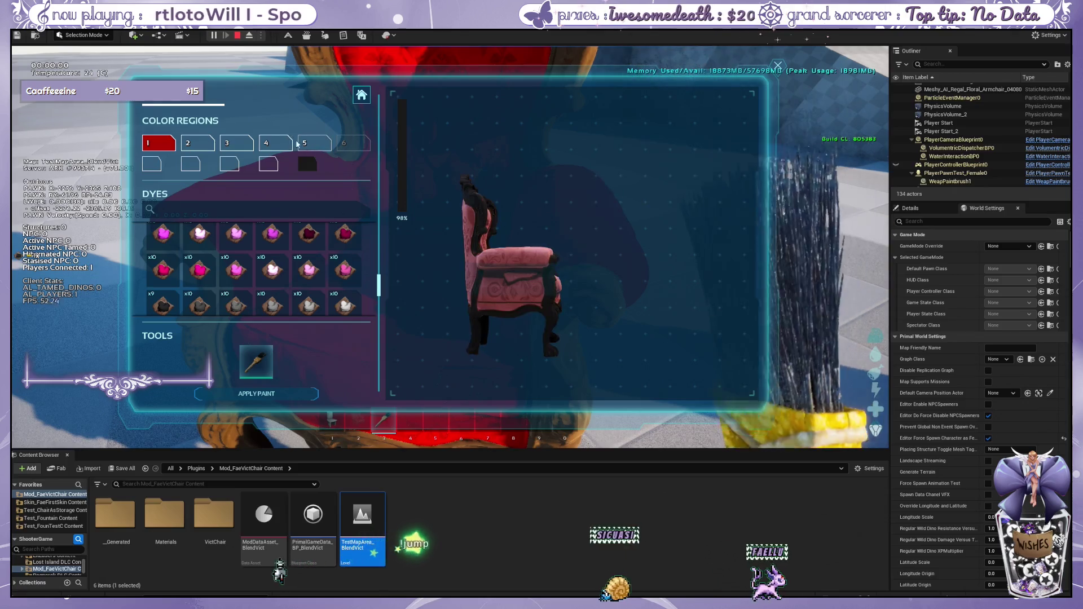
{"action": "key", "text": "Escape"}
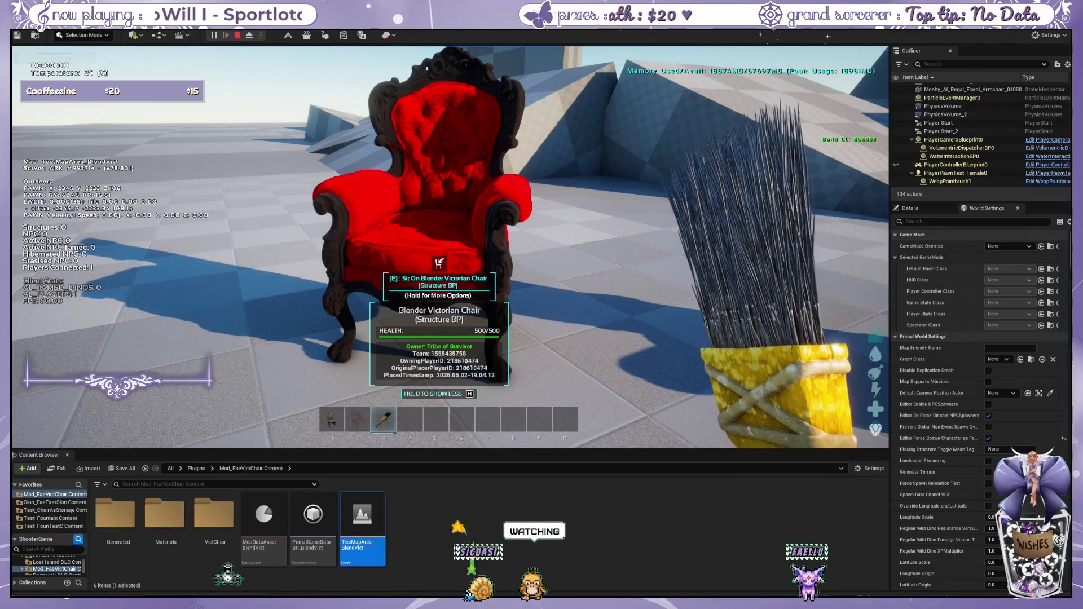
Sit in and rise from the red chair, switch to third-person, sit again, then walk off and run back.
{"action": "key", "text": "e"}
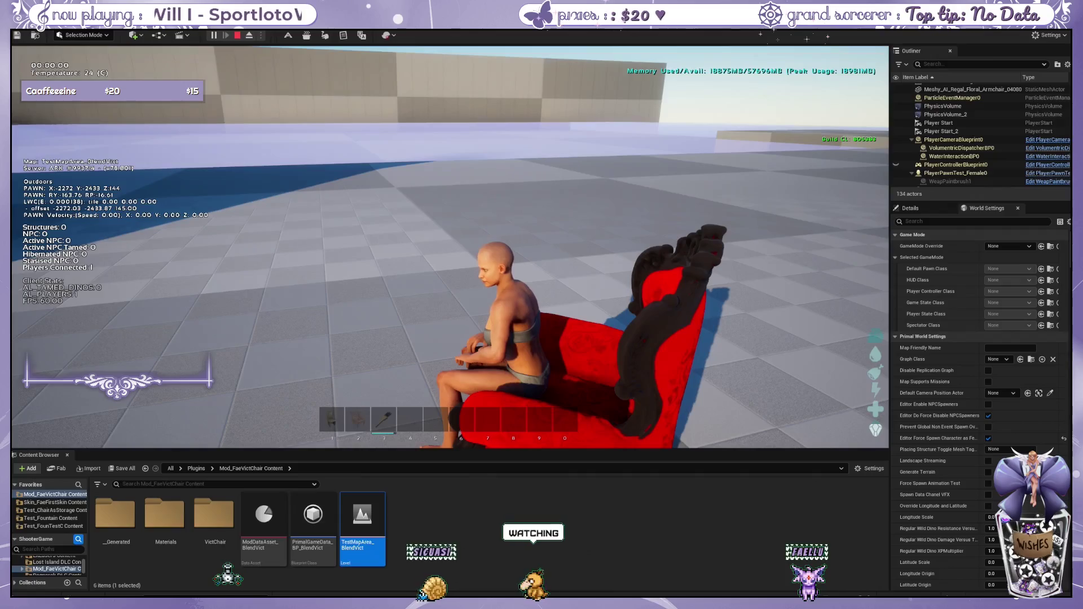
{"action": "key", "text": "e"}
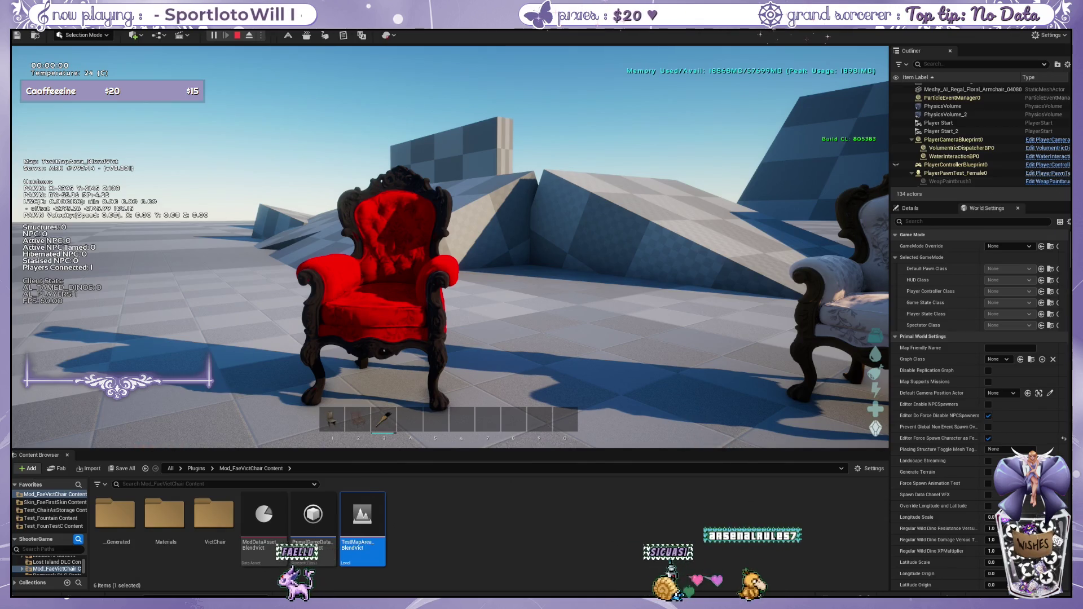
{"action": "key", "text": "k"}
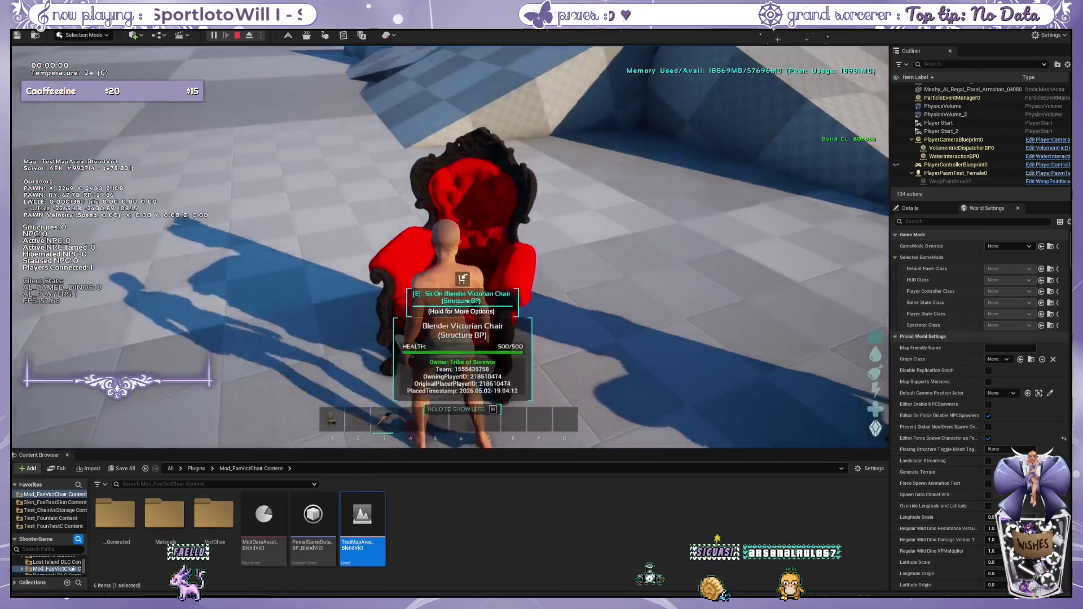
{"action": "key", "text": "e"}
{"action": "key", "text": "e"}
{"action": "key", "text": "w"}
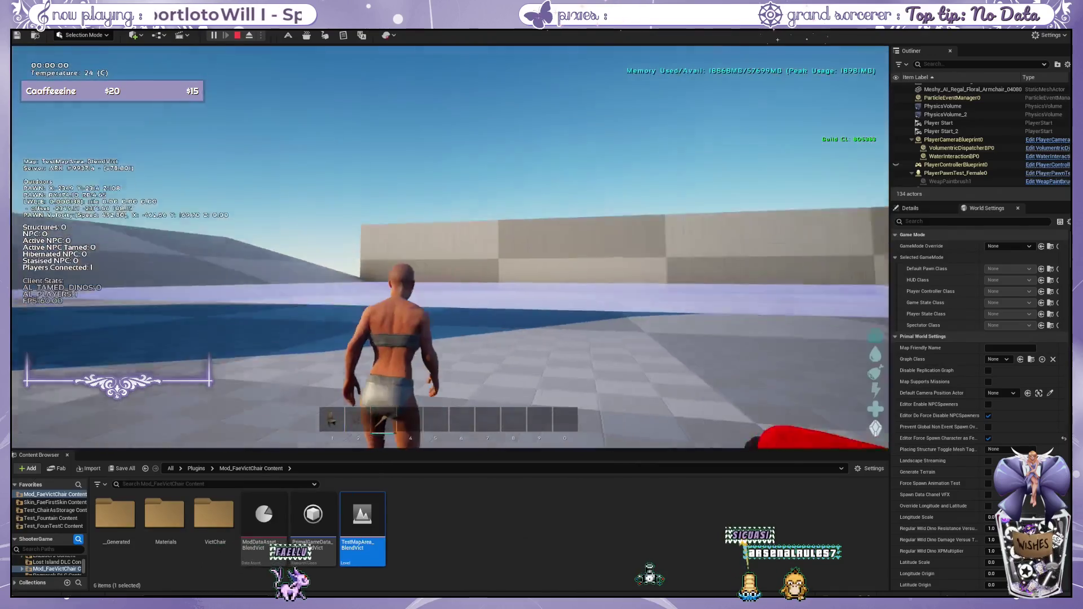
{"action": "key", "text": "w"}
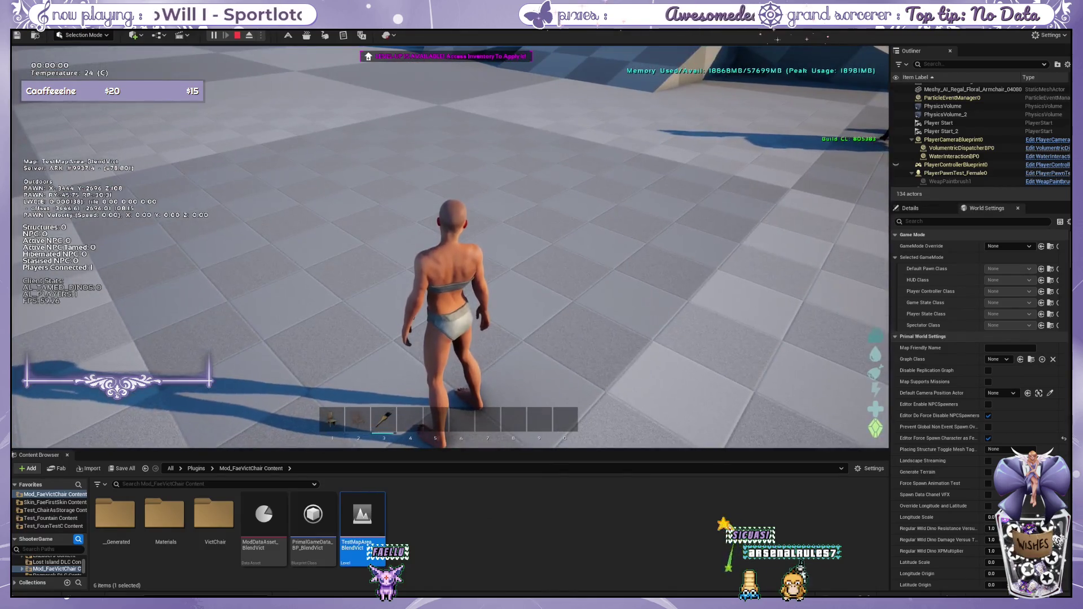
{"action": "key", "text": "w"}
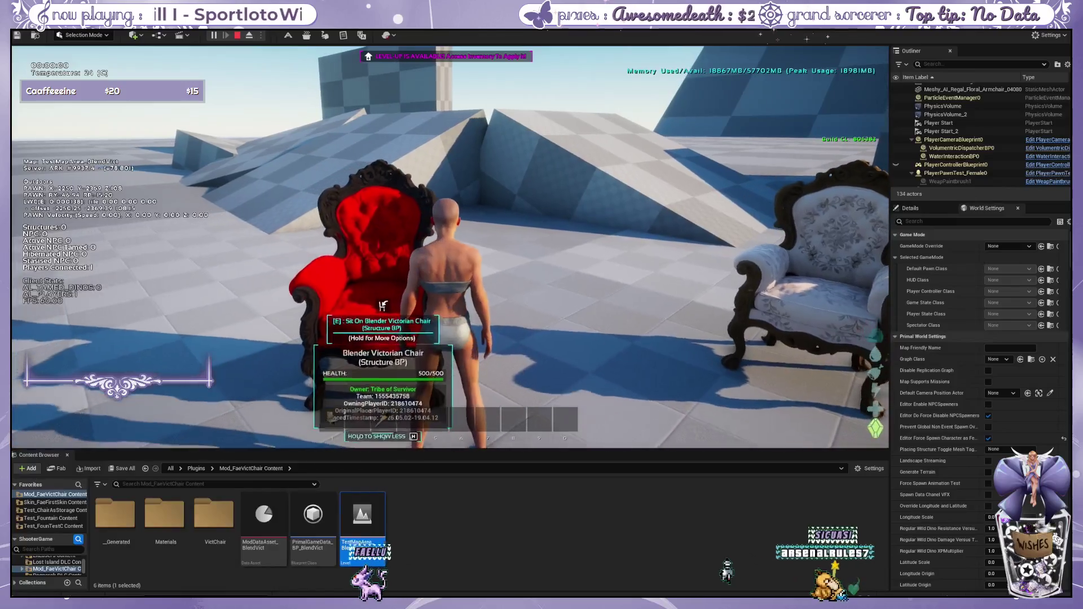
Sit in the red armchair, release the mouse with Shift+F1, and open the Test_FounTestC Content favourite.
{"action": "key", "text": "e"}
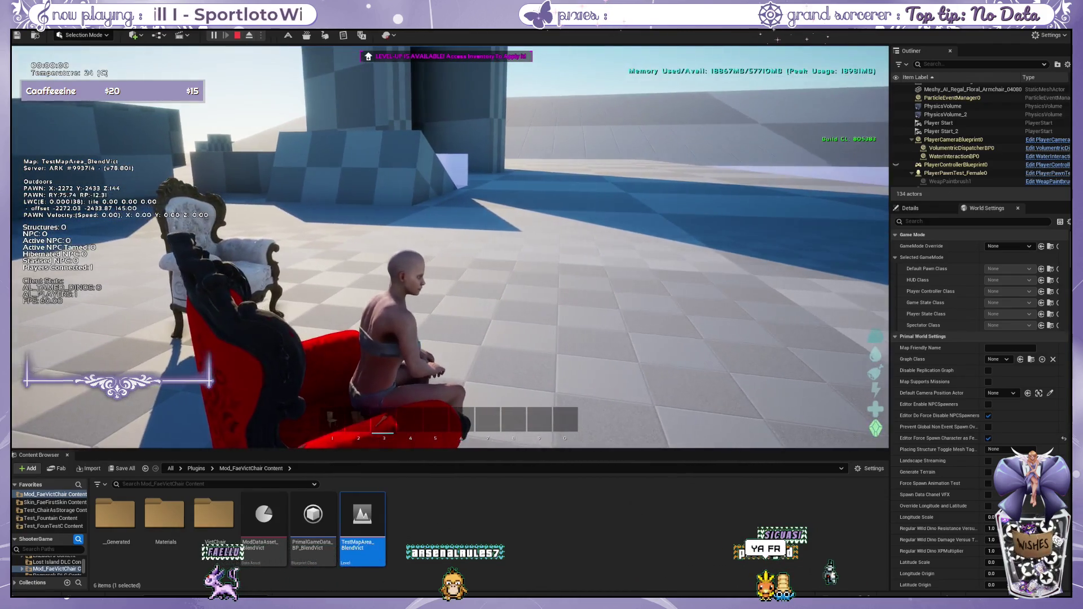
{"action": "key", "text": "shift+F1"}
{"action": "left_click", "coordinate": [53, 525]}
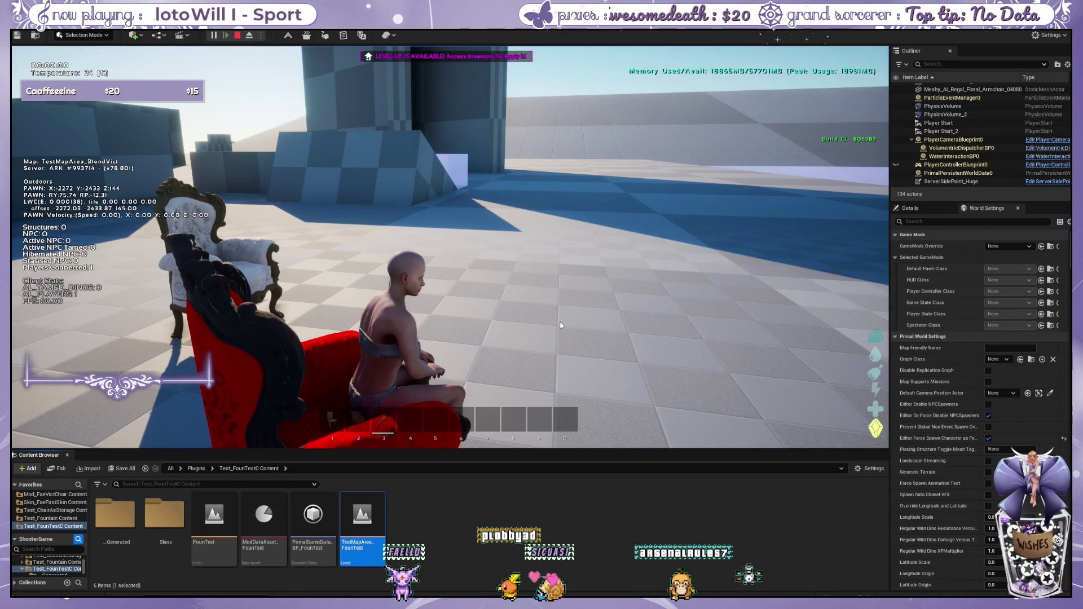
Stop the play-test, frame the fountain area, and nudge the left teapot fountain with its move gizmo.
{"action": "key", "text": "Escape"}
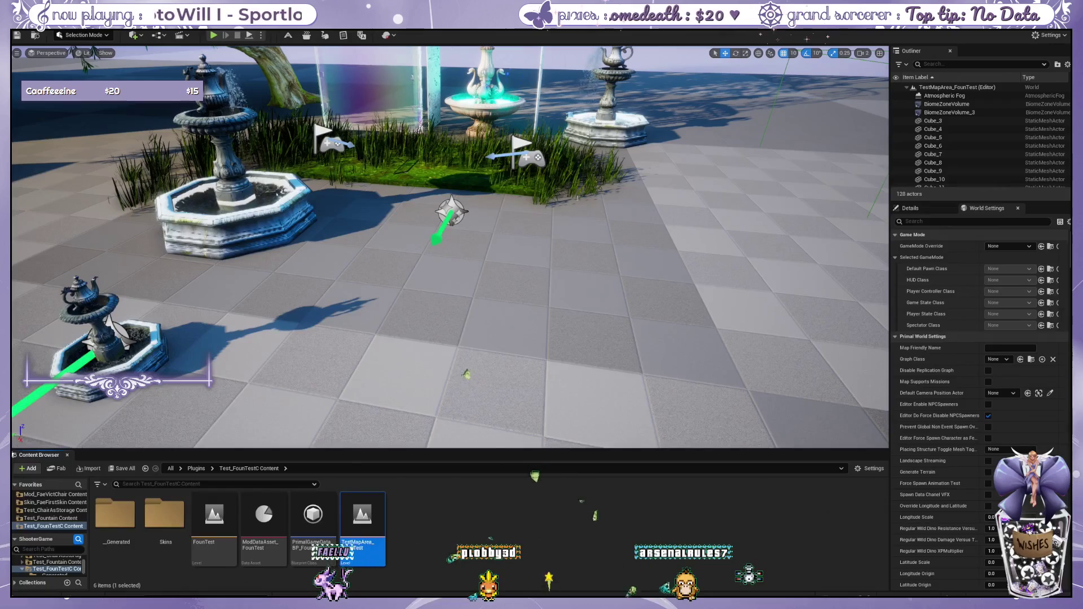
{"action": "mouse_move", "coordinate": [448, 292]}
{"action": "left_mouse_down"}
{"action": "mouse_move", "coordinate": [447, 328]}
{"action": "mouse_move", "coordinate": [417, 309]}
{"action": "mouse_move", "coordinate": [346, 339]}
{"action": "mouse_move", "coordinate": [346, 320]}
{"action": "left_mouse_up"}
{"action": "scroll", "coordinate": [372, 332], "scroll_direction": "up", "scroll_amount": 2}
{"action": "scroll", "coordinate": [345, 343], "scroll_direction": "up", "scroll_amount": 2}
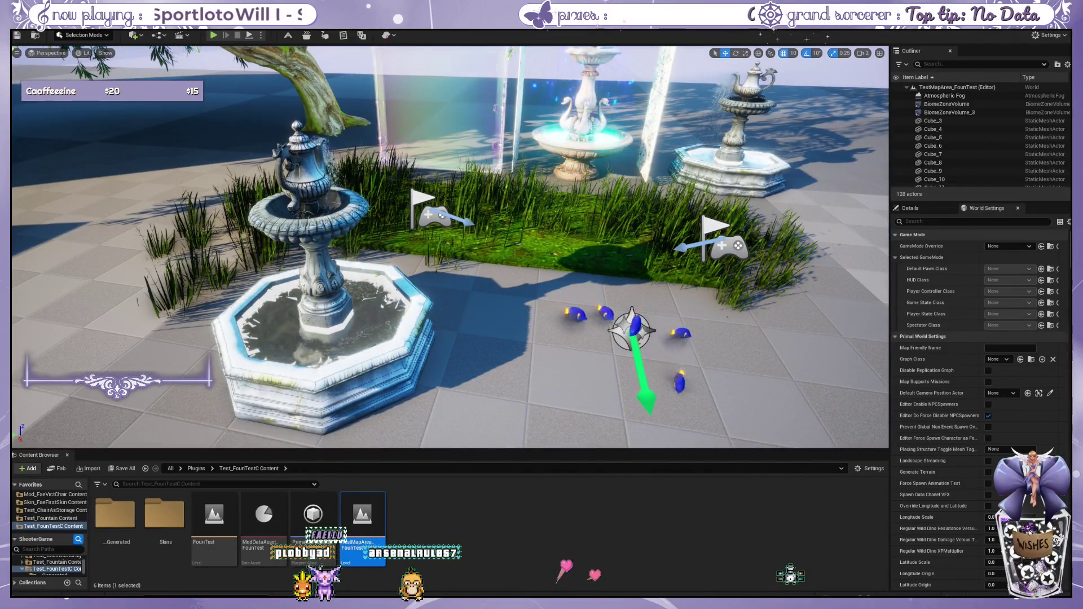
{"action": "left_click", "coordinate": [389, 310]}
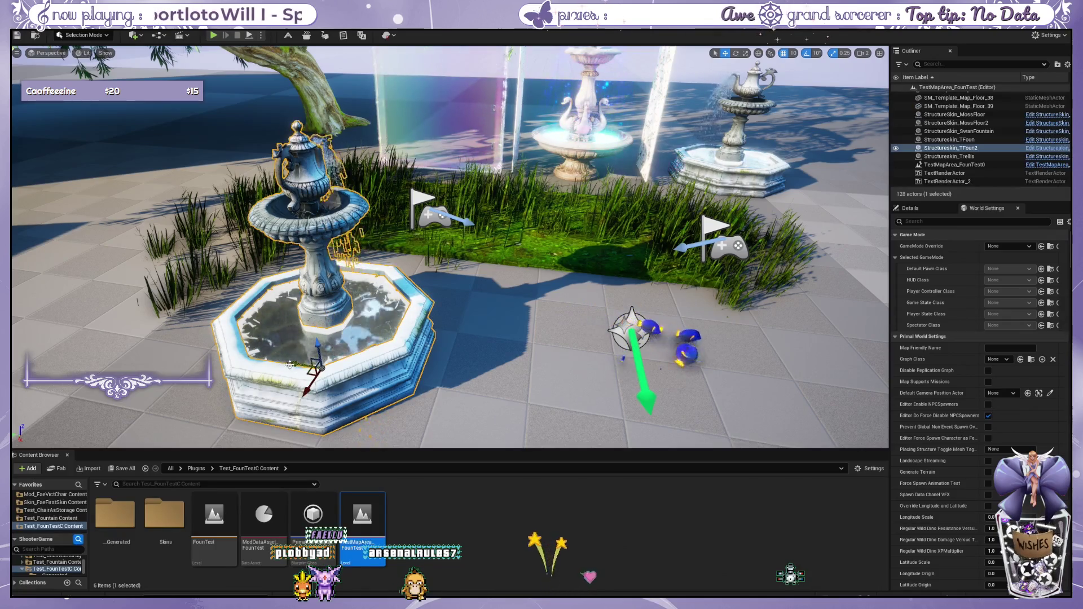
{"action": "mouse_move", "coordinate": [289, 364]}
{"action": "left_mouse_down"}
{"action": "mouse_move", "coordinate": [477, 372]}
{"action": "mouse_move", "coordinate": [224, 328]}
{"action": "mouse_move", "coordinate": [259, 336]}
{"action": "left_mouse_up"}
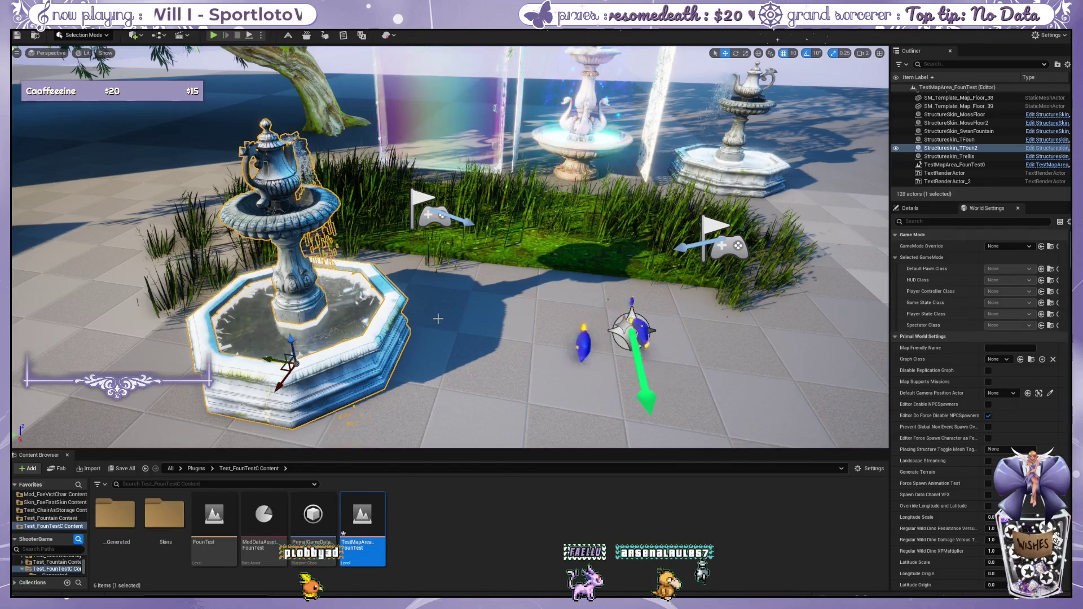
Clear the fountain selection and fly toward the fish spawn point to frame the fountain, flags and fish.
{"action": "left_click", "coordinate": [489, 337]}
{"action": "left_click_drag", "start_coordinate": [489, 337], "coordinate": [477, 334]}
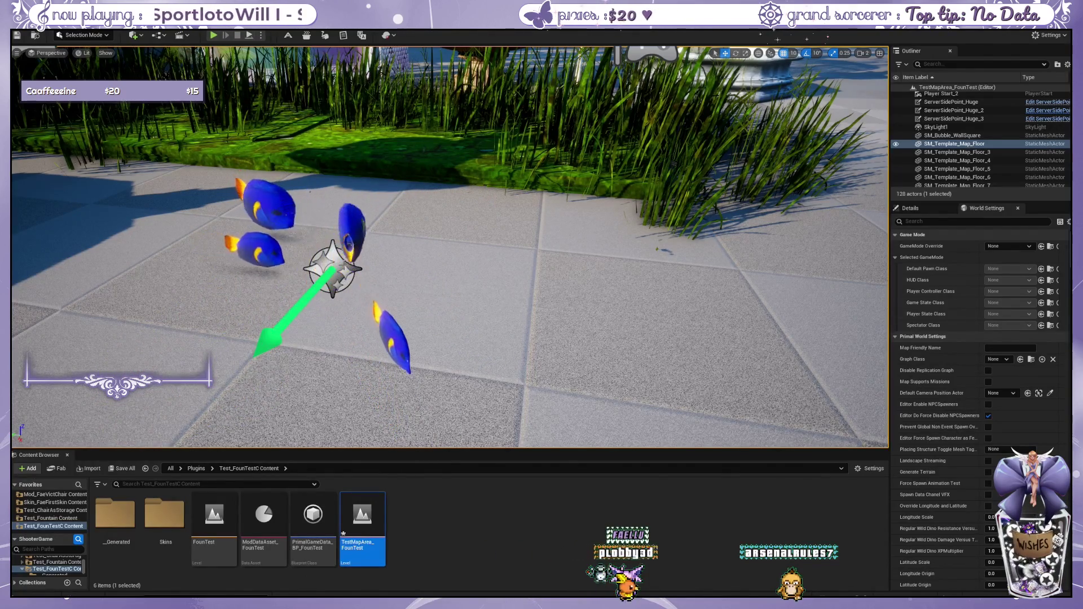
{"action": "scroll", "coordinate": [340, 254], "scroll_direction": "down", "scroll_amount": 2}
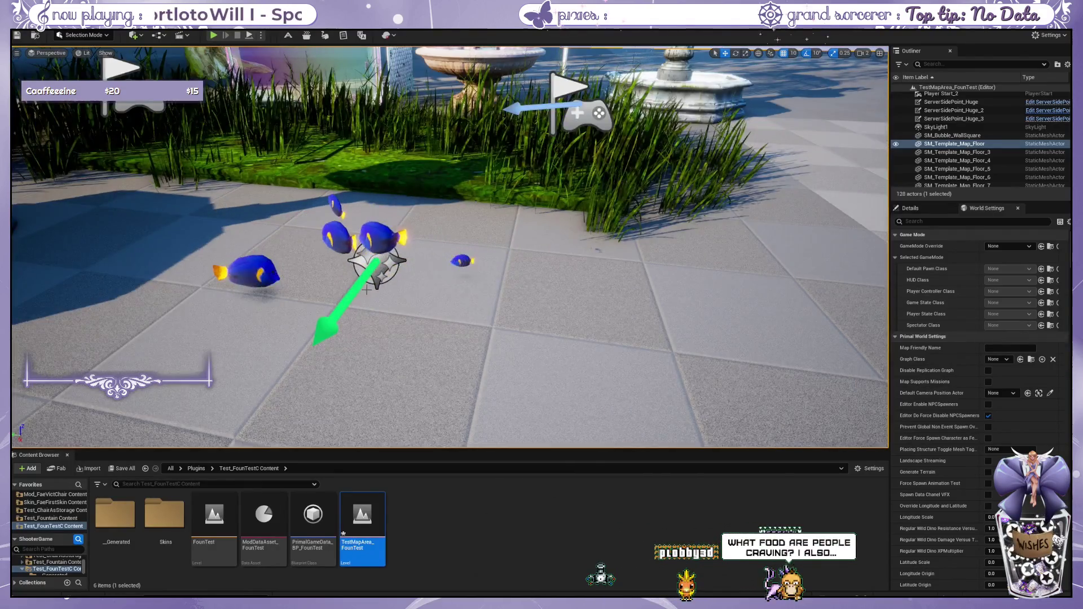
{"action": "left_click_drag", "start_coordinate": [366, 289], "coordinate": [367, 290]}
{"action": "scroll", "coordinate": [471, 271], "scroll_direction": "up", "scroll_amount": 3}
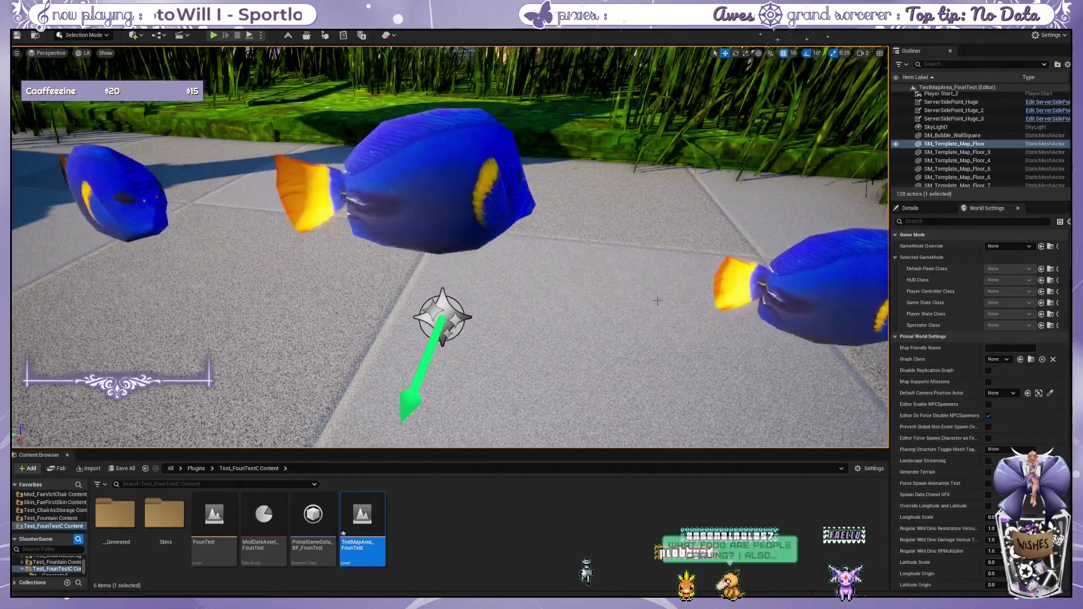
{"action": "scroll", "coordinate": [238, 293], "scroll_direction": "down", "scroll_amount": 5}
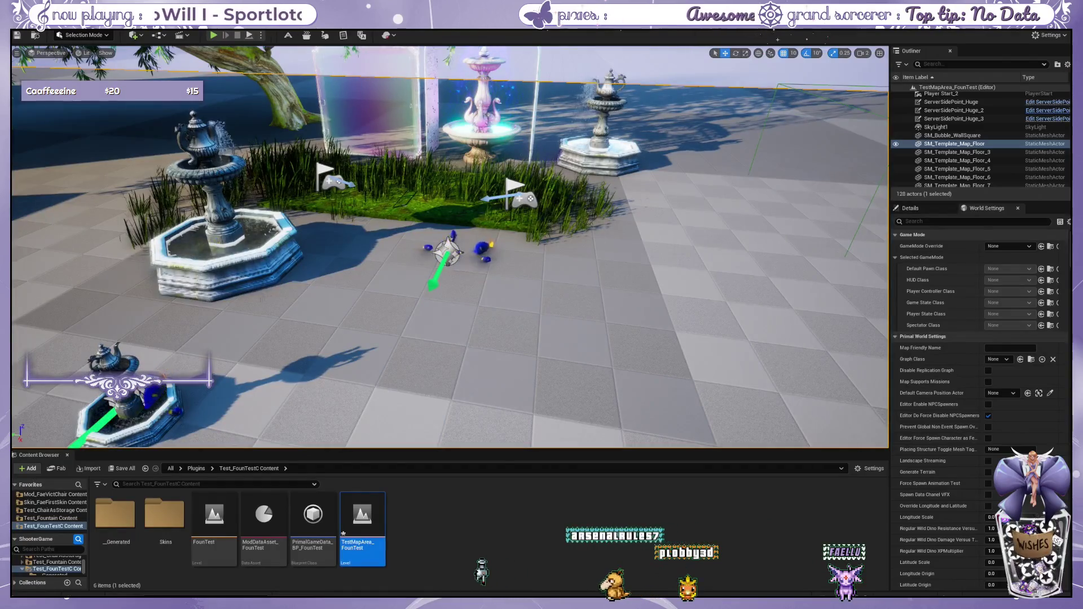
Fly down to a close-up of the left fountain's basin and fish, then view the whole fountain from another angle.
{"action": "left_click_drag", "start_coordinate": [366, 290], "coordinate": [366, 289]}
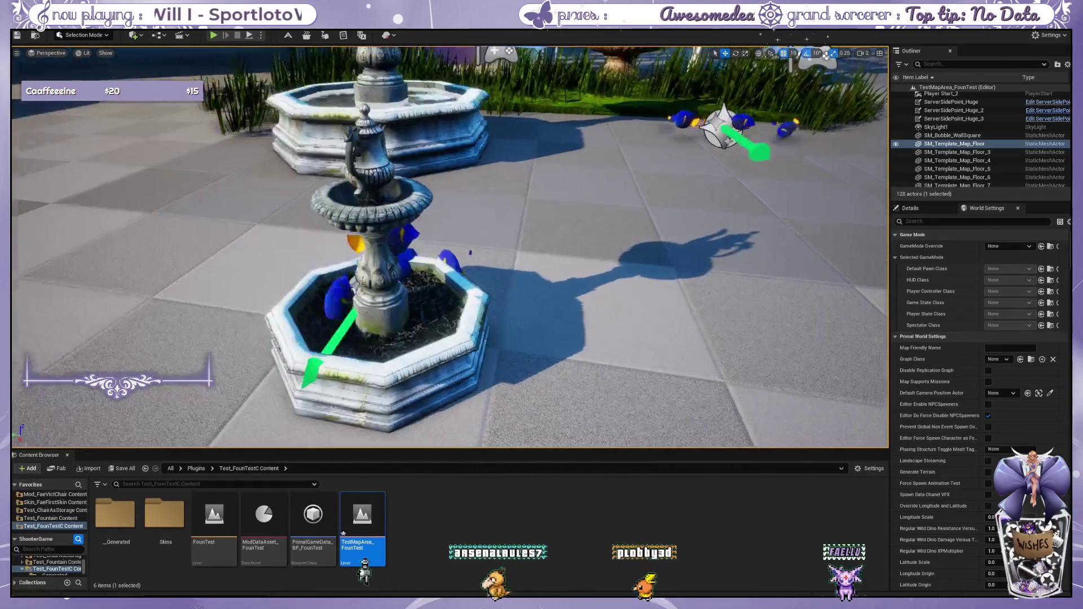
{"action": "left_click_drag", "start_coordinate": [264, 328], "coordinate": [267, 326]}
{"action": "scroll", "coordinate": [332, 278], "scroll_direction": "down", "scroll_amount": 5}
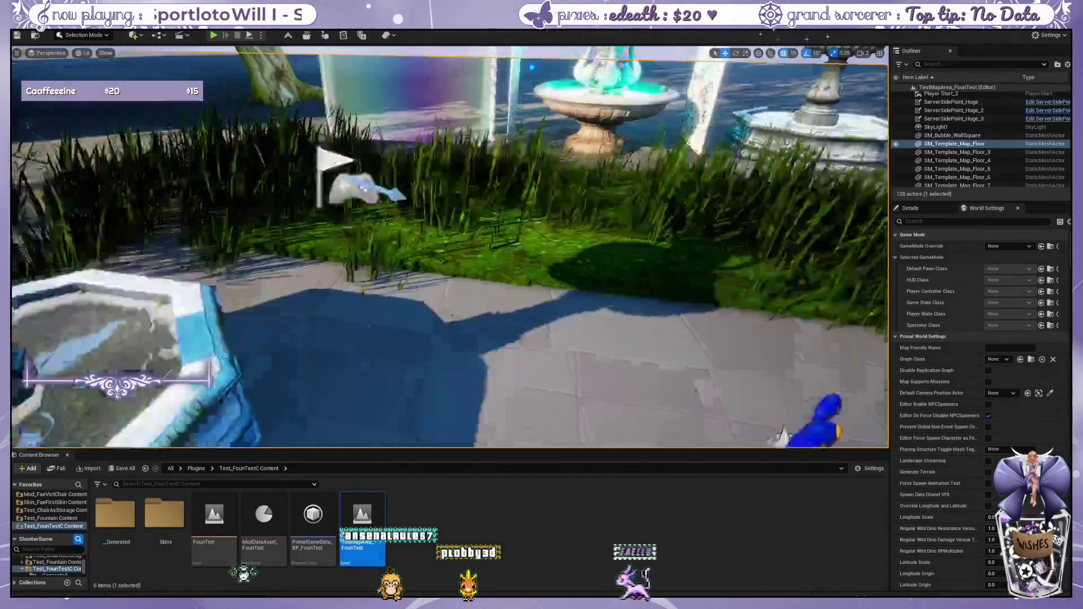
{"action": "left_click_drag", "start_coordinate": [452, 248], "coordinate": [451, 248]}
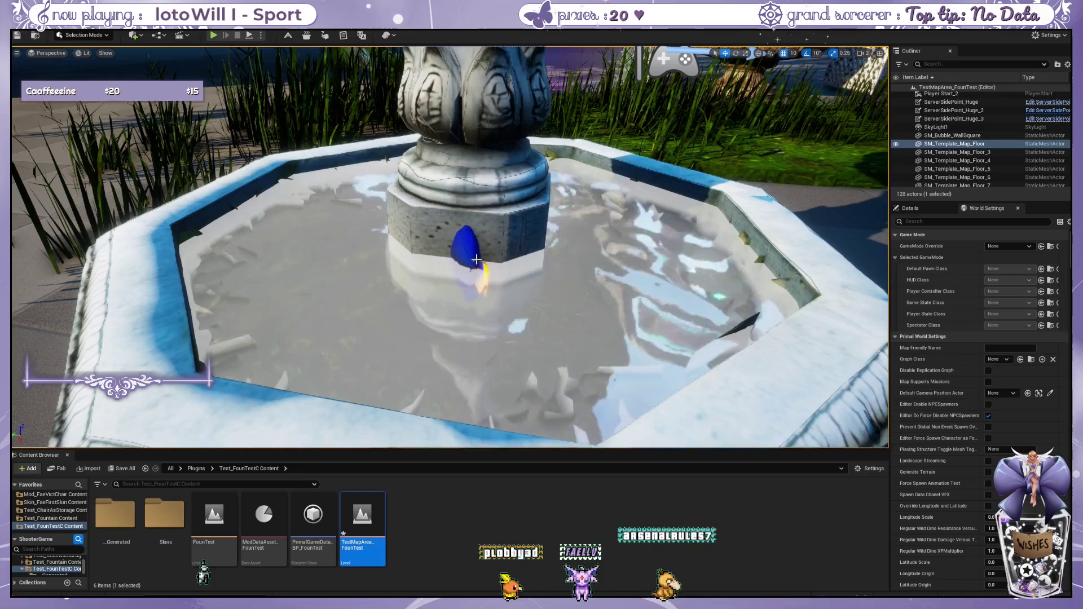
{"action": "left_click_drag", "start_coordinate": [476, 259], "coordinate": [477, 260]}
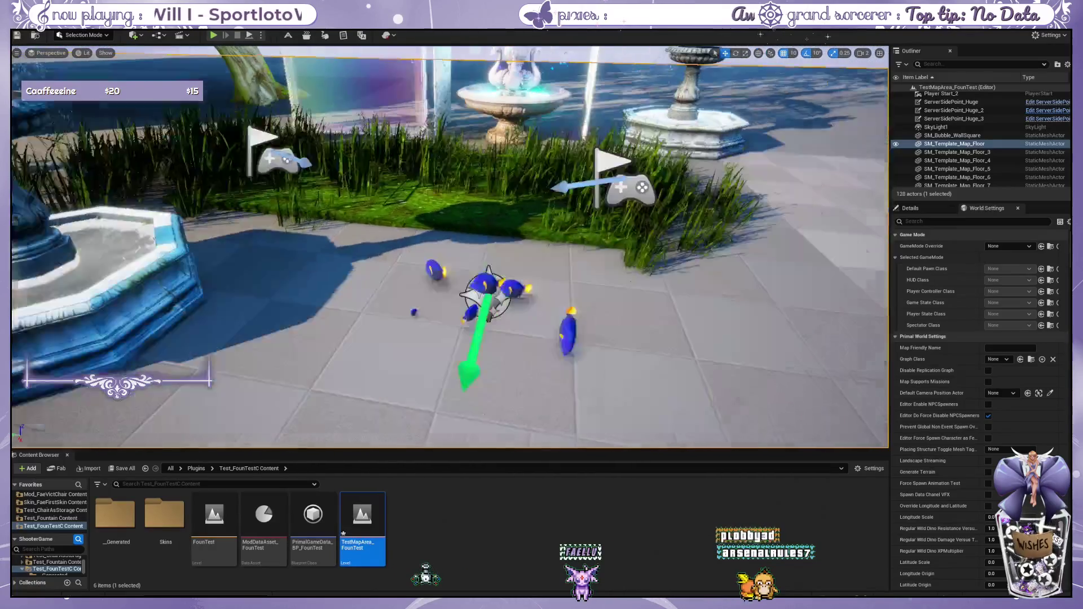
Nudge StructureSkin_MossFloor2 under the grass slightly left and back, then fly around the fountain area.
{"action": "left_click_drag", "start_coordinate": [427, 218], "coordinate": [427, 218]}
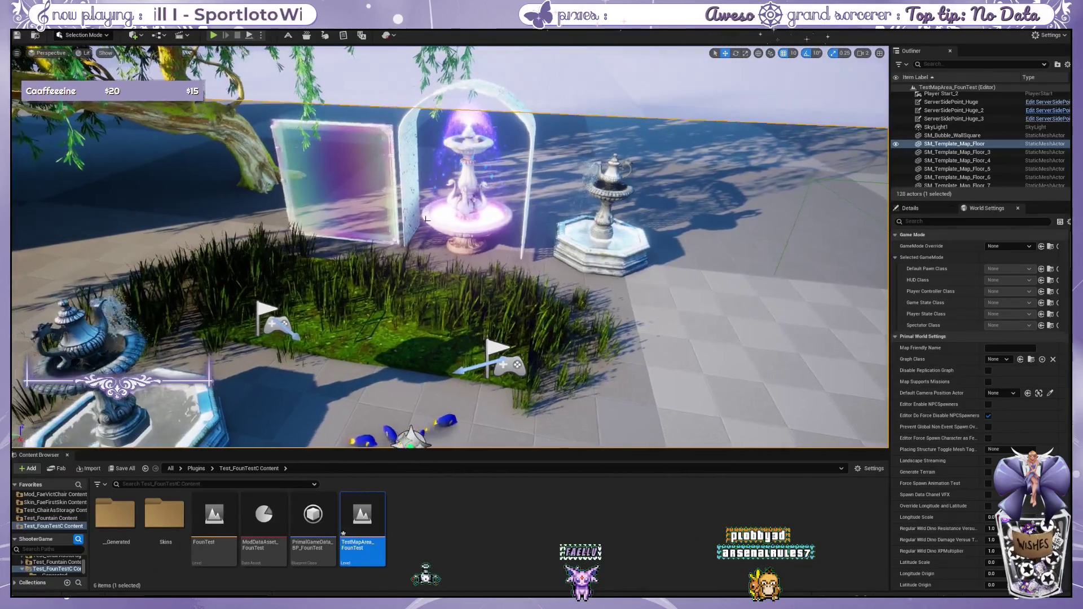
{"action": "scroll", "coordinate": [427, 219], "scroll_direction": "up", "scroll_amount": 2}
{"action": "left_click", "coordinate": [440, 342]}
{"action": "left_click", "coordinate": [468, 363]}
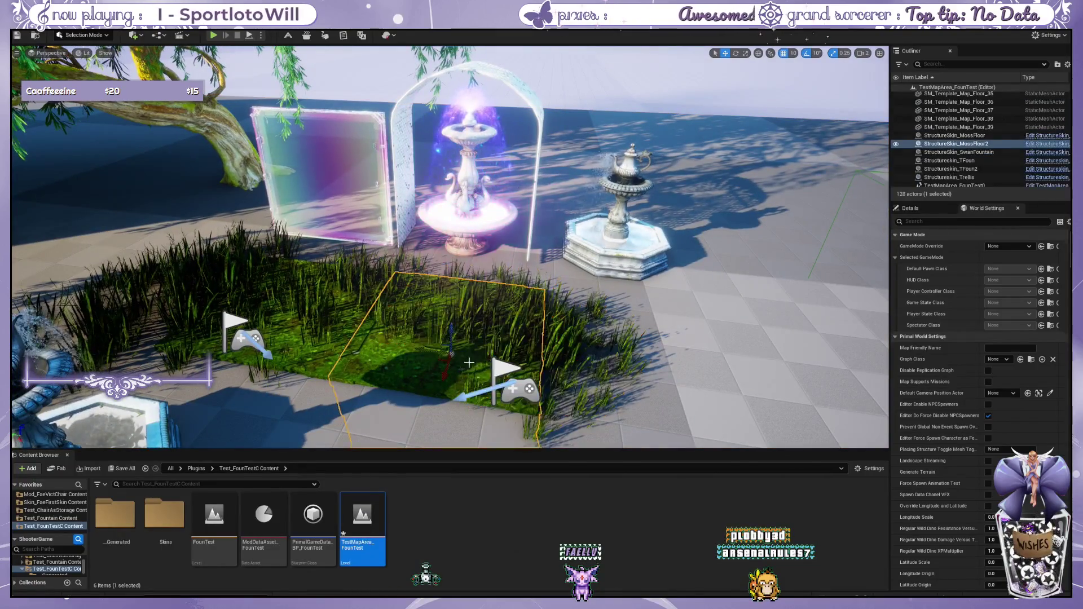
{"action": "left_click_drag", "start_coordinate": [439, 353], "coordinate": [429, 348]}
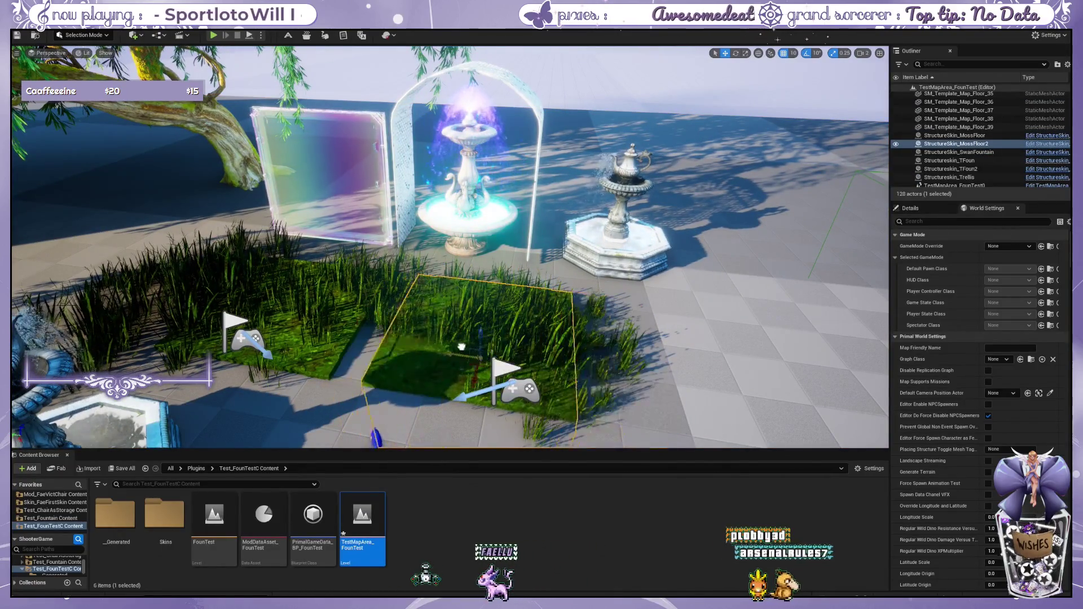
{"action": "left_click", "coordinate": [665, 340]}
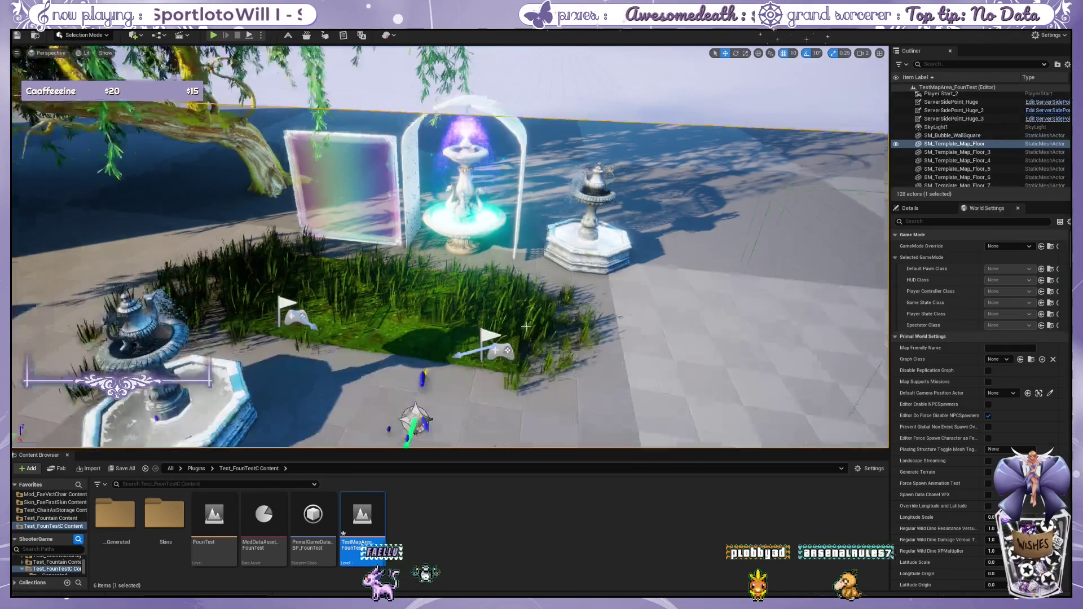
{"action": "mouse_move", "coordinate": [665, 340]}
{"action": "left_mouse_down"}
{"action": "mouse_move", "coordinate": [472, 362]}
{"action": "mouse_move", "coordinate": [433, 279]}
{"action": "mouse_move", "coordinate": [456, 329]}
{"action": "left_mouse_up"}
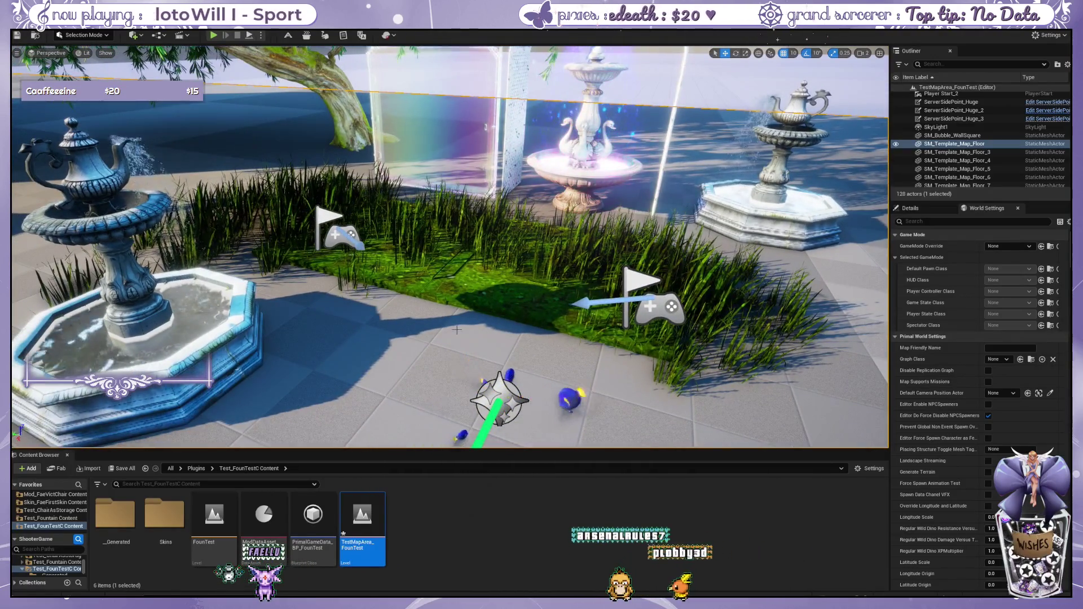